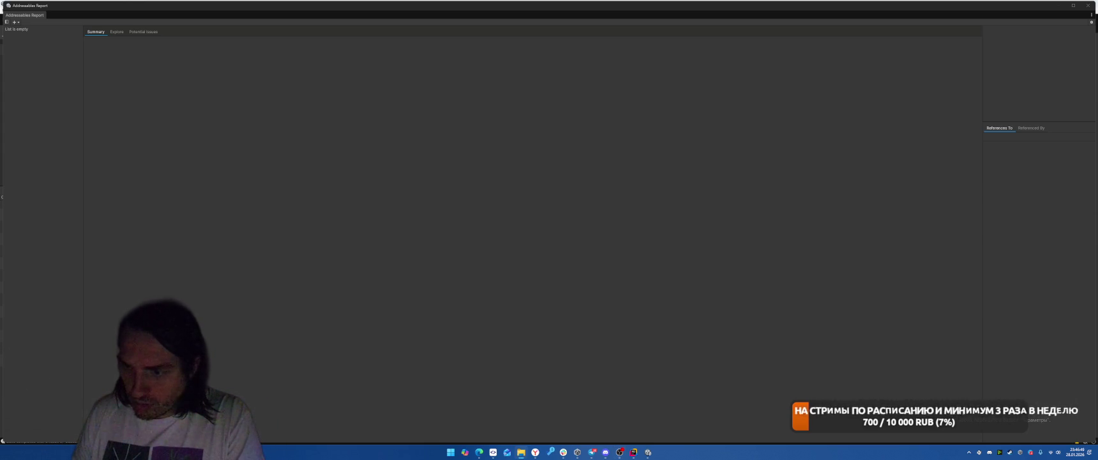
Switch from Unity's empty Addressables Report to the YouGile task board in the browser.
key(alt+Tab)
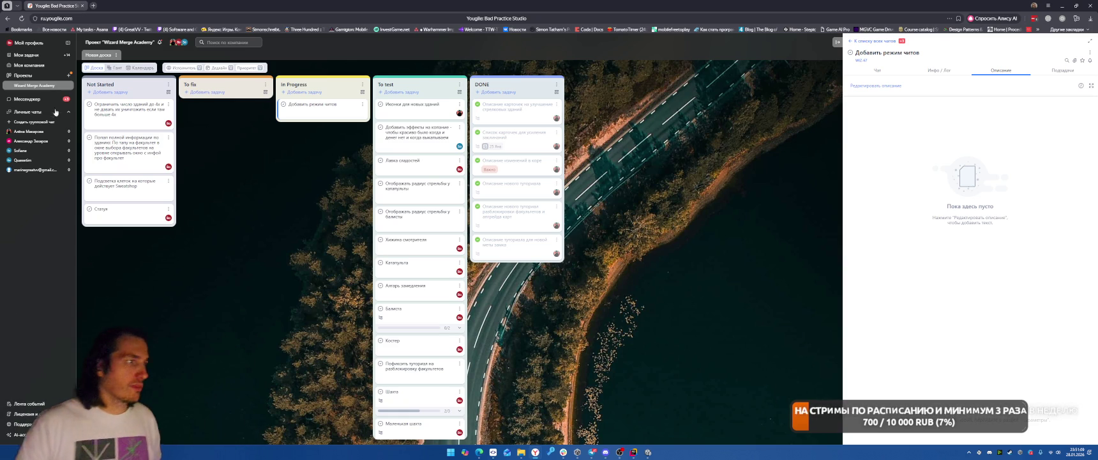
Drag the 'Добавить режим читов' card from In Progress to the top of To test.
drag(306, 111, 407, 114)
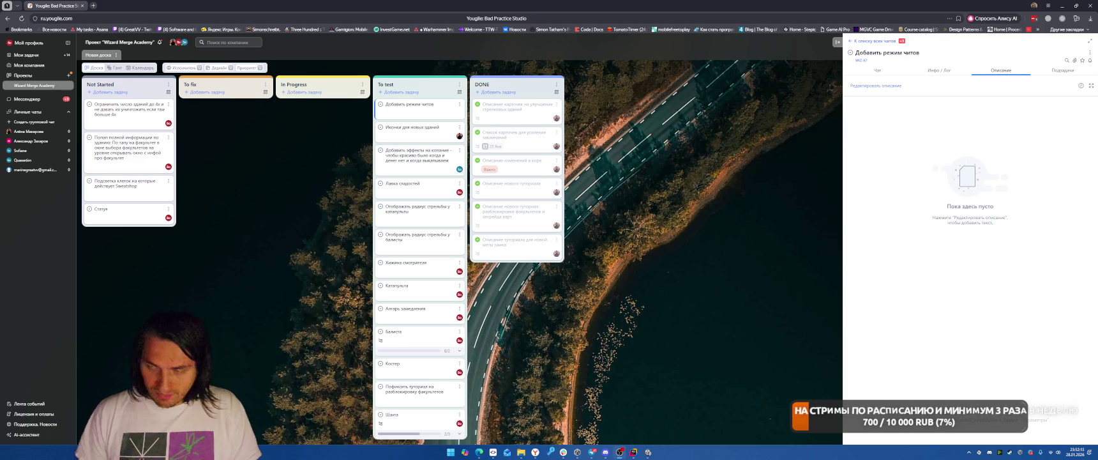
In Rider, open CoinBar.cs through Search Everywhere for 'coin'.
key(alt+Tab)
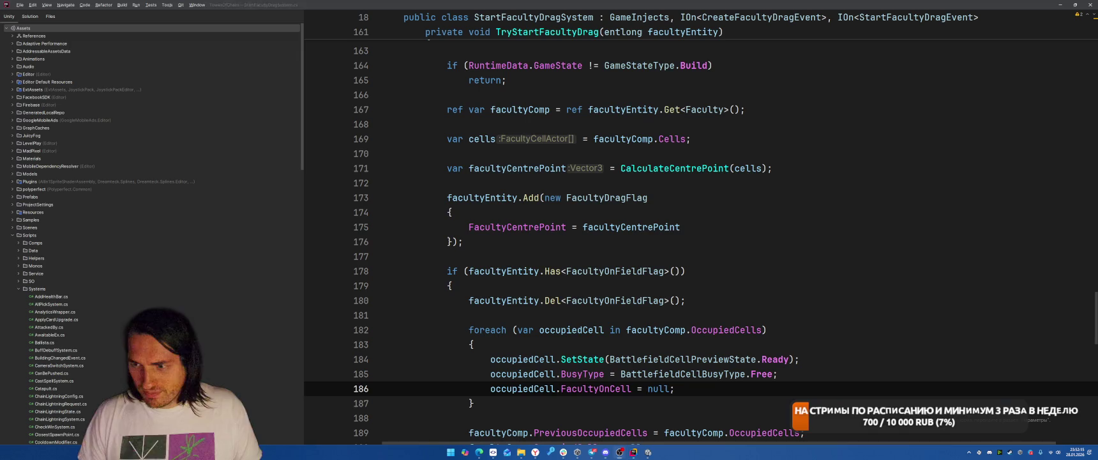
key(shift)
key(shift)
text(co)
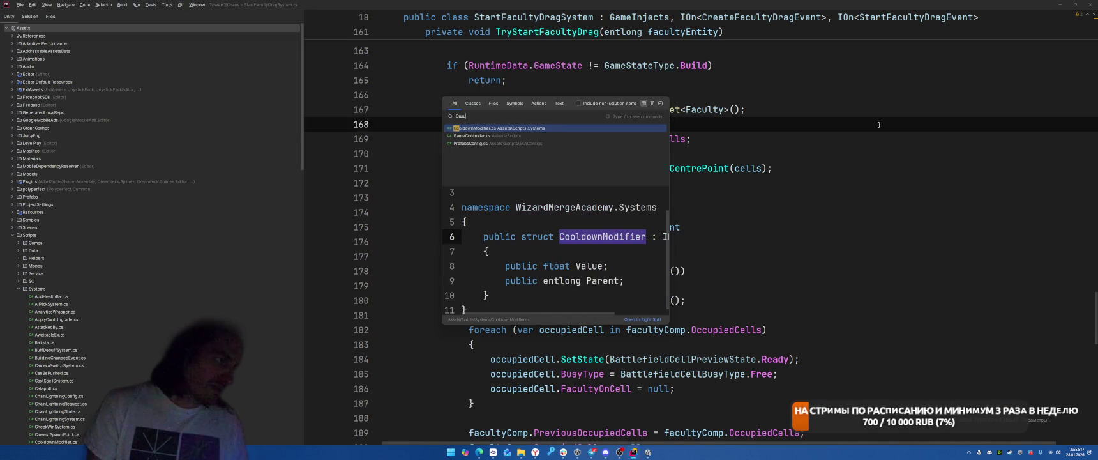
text(inBar)
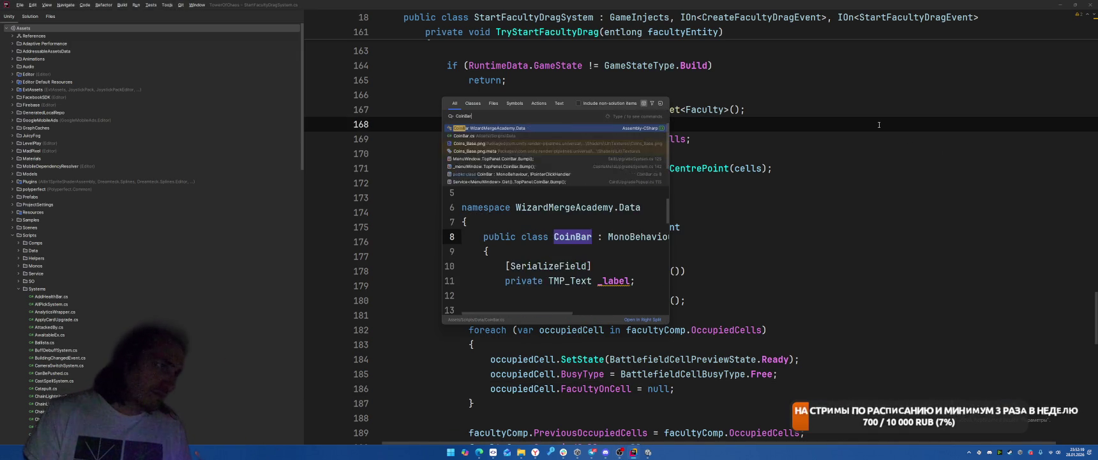
key(Return)
scroll(694, 167, down, 5)
scroll(695, 167, down, 3)
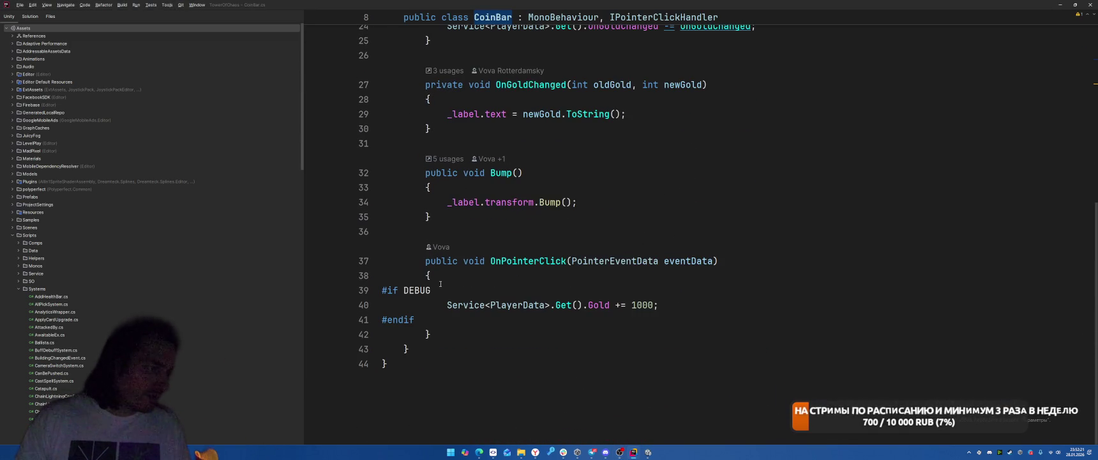
Change the +1000 gold cheat's guard from #if DEBUG to #if !RELEASE.
double_click(417, 290)
text(!RELEAS)
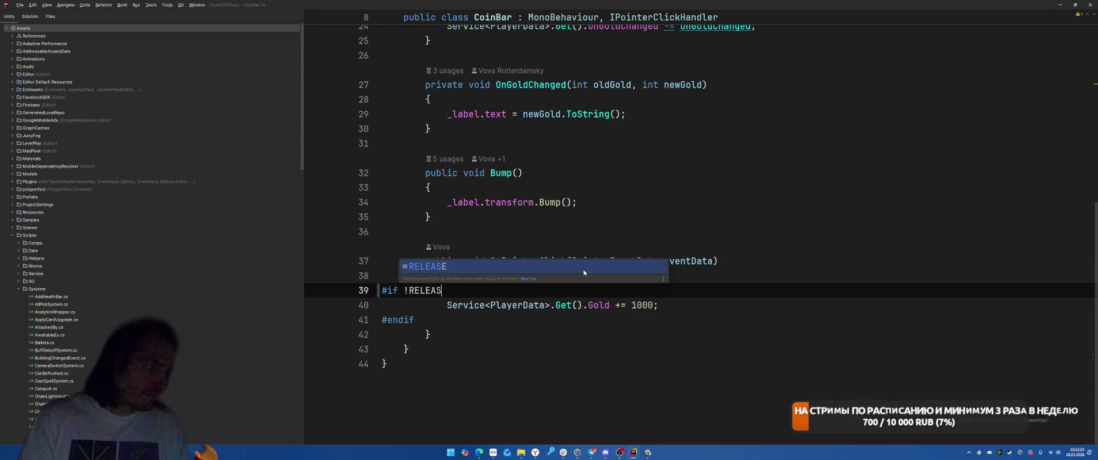
key(Return)
click(428, 187)
scroll(780, 198, up, 5)
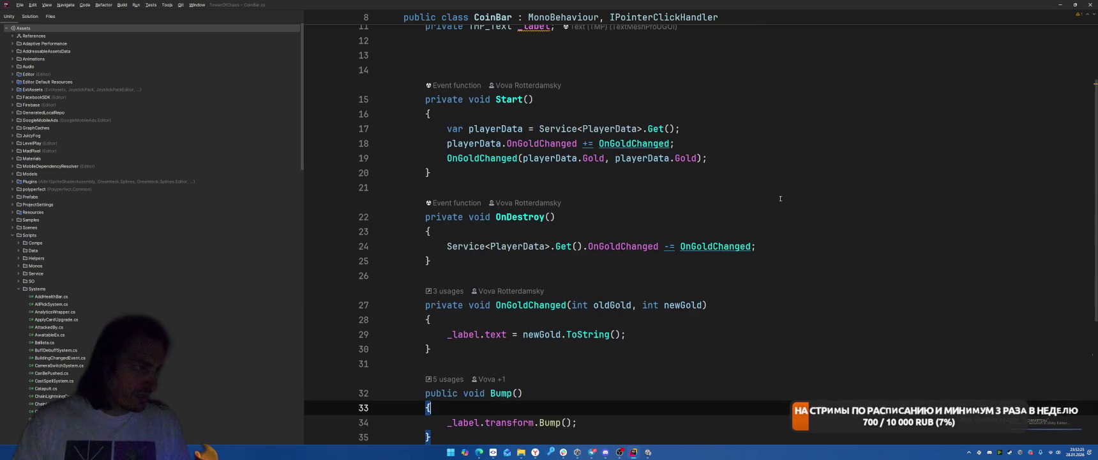
scroll(780, 199, up, 4)
Delete the extra blank lines after the _label field.
click(784, 186)
key(BackSpace)
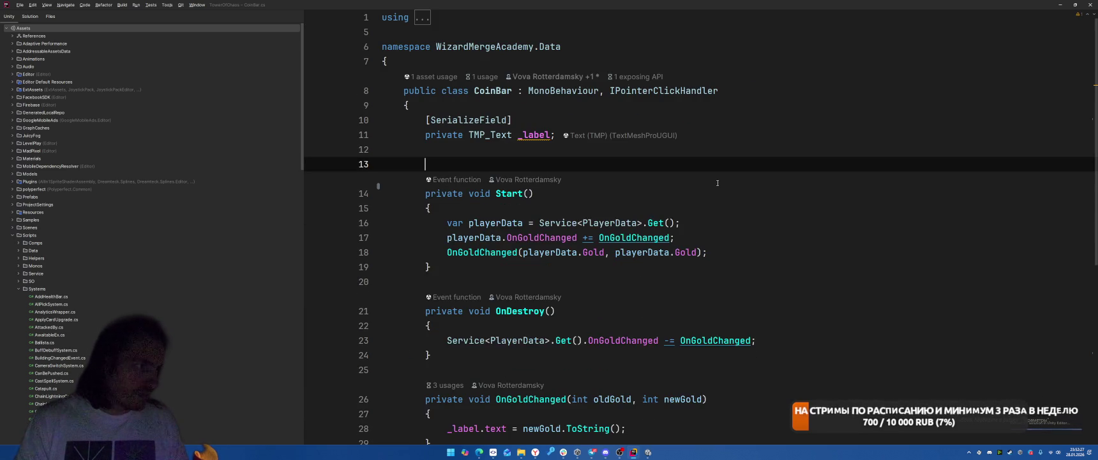
key(BackSpace)
key(ctrl+t)
Open SettingsWindow.cs by searching for 'Settings'.
text(Settings)
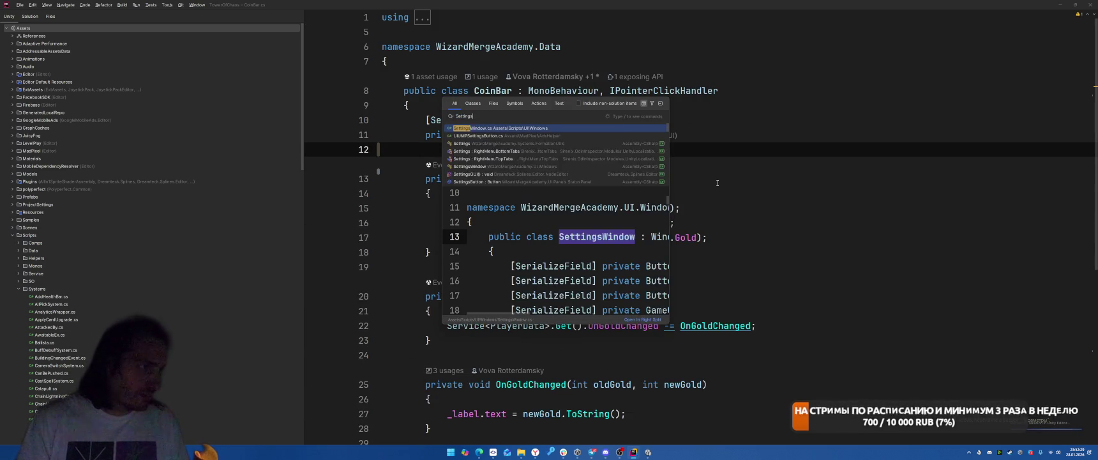
key(Return)
scroll(709, 204, down, 2)
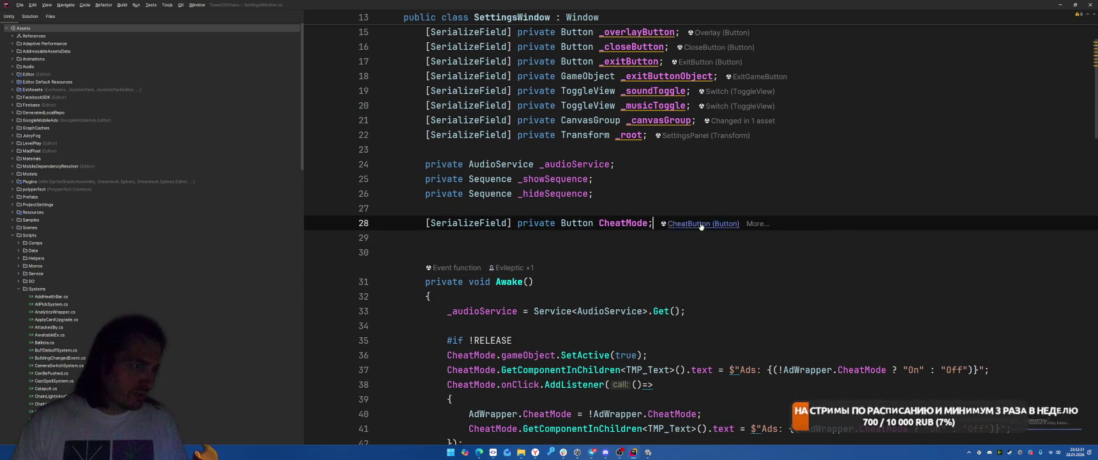
Rename the CheatMode field to AdsOff across all usages.
key(ctrl+r)
key(ctrl+r)
text(Ads)
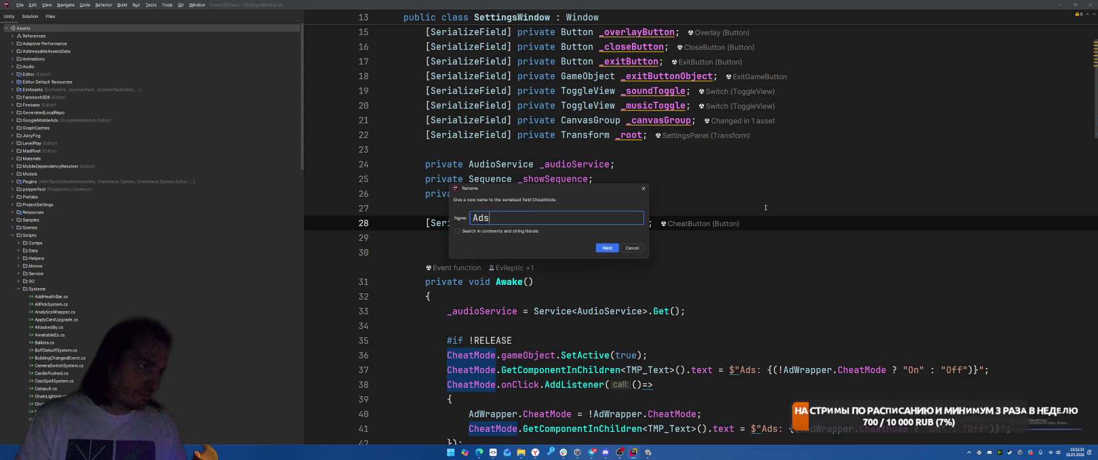
key(Return)
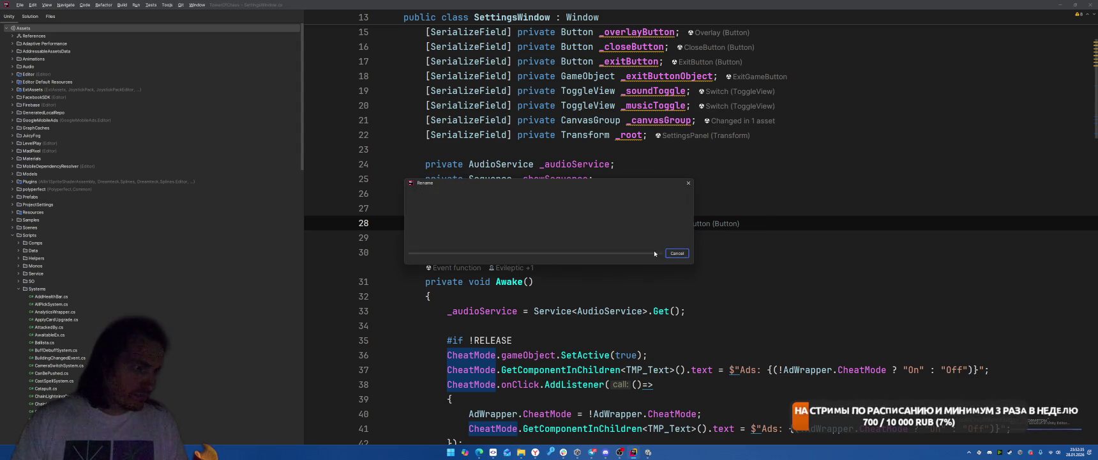
click(653, 250)
Add a [SerializeField] private Button UnlockAllButton field below AdsOff.
key(End)
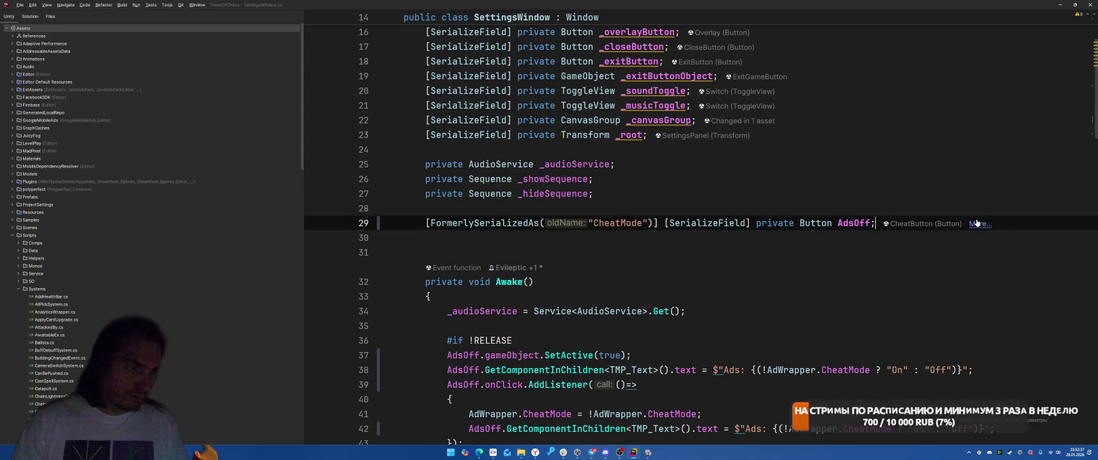
key(Return)
text([Ser)
key(Return)
text(] )
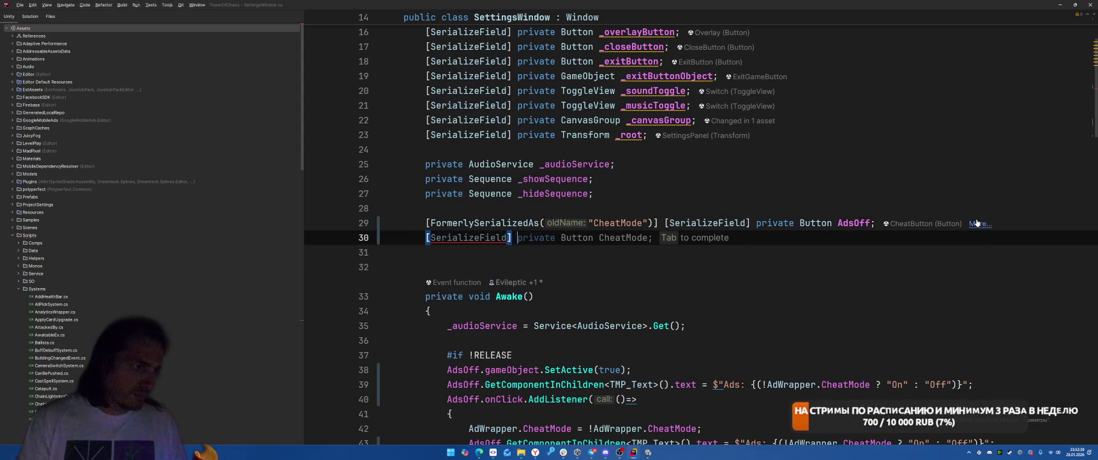
text(B)
key(BackSpace)
text(private But)
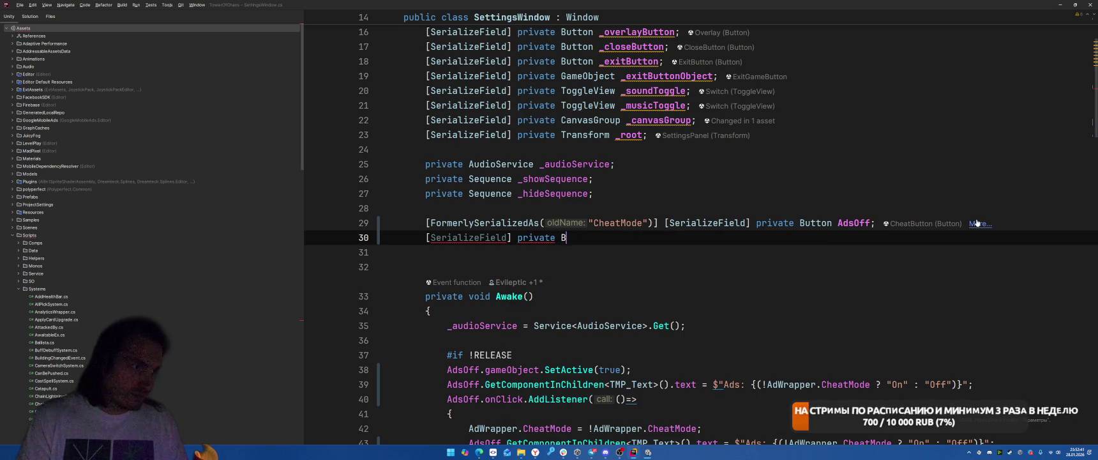
key(Return)
text(Unlo)
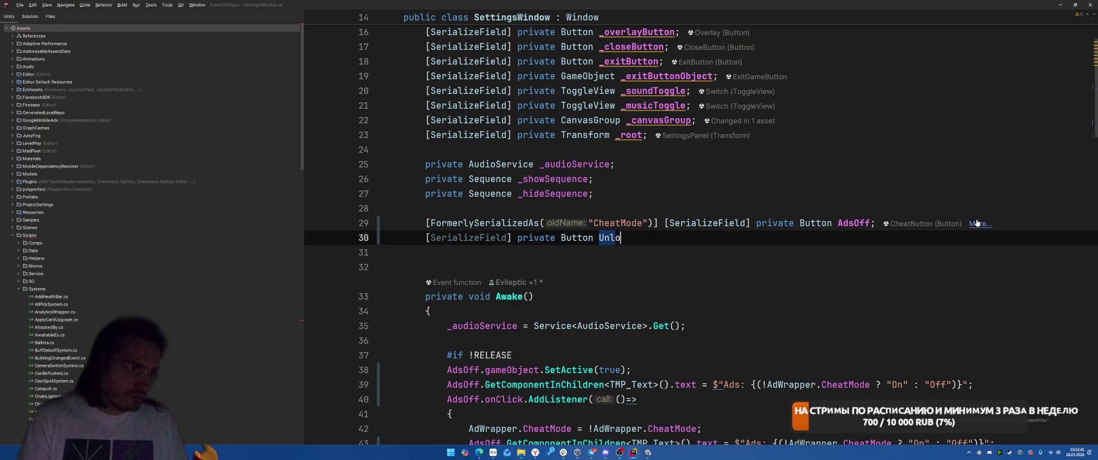
text(()
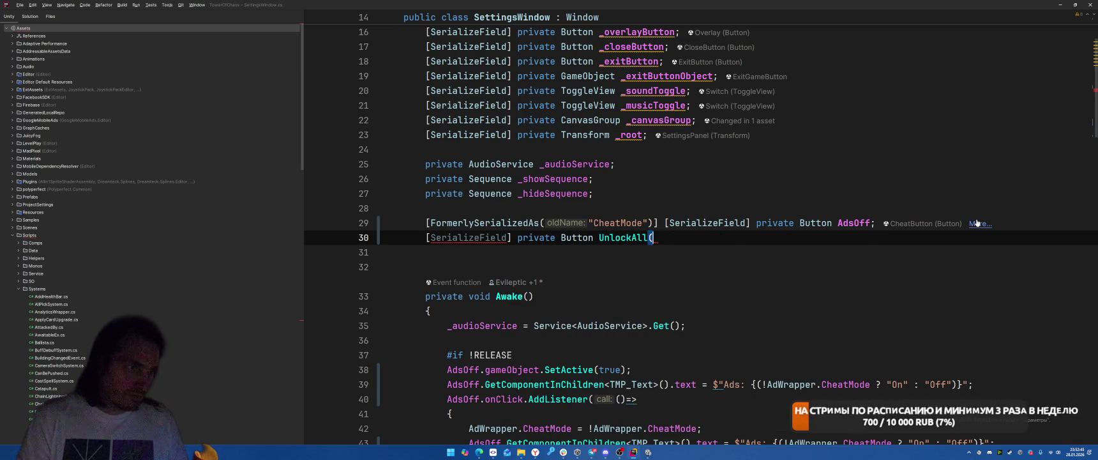
key(BackSpace)
text(Button;)
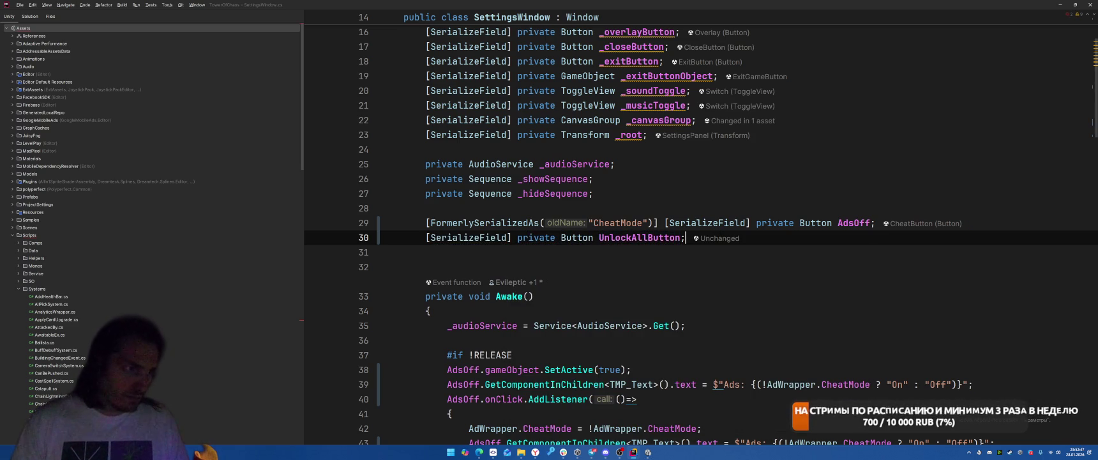
Hide UnlockAllButton's gameObject on a new line below the CheatMode hiding line.
scroll(639, 192, down, 6)
scroll(638, 193, up, 4)
scroll(638, 192, down, 3)
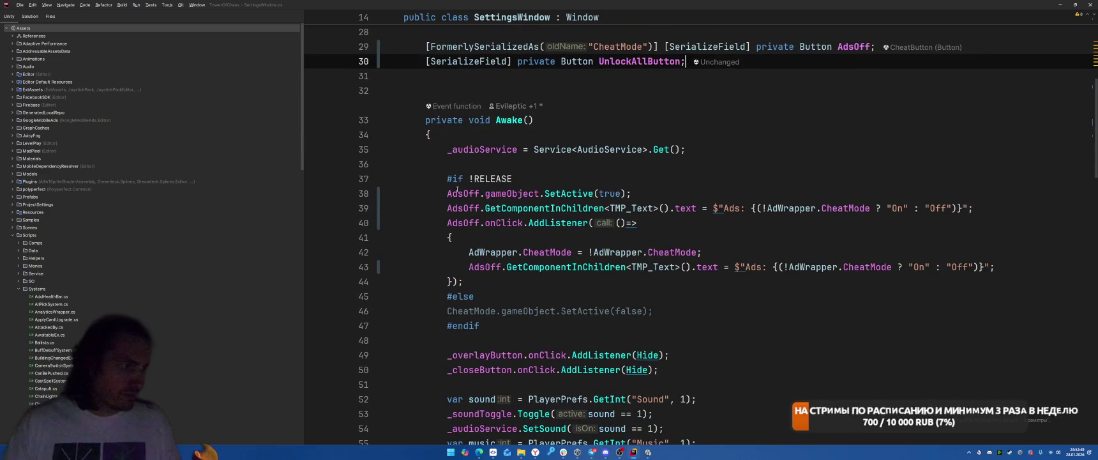
mouse_move(446, 179)
mouse_down()
mouse_move(543, 300)
mouse_move(545, 330)
mouse_up()
click(680, 313)
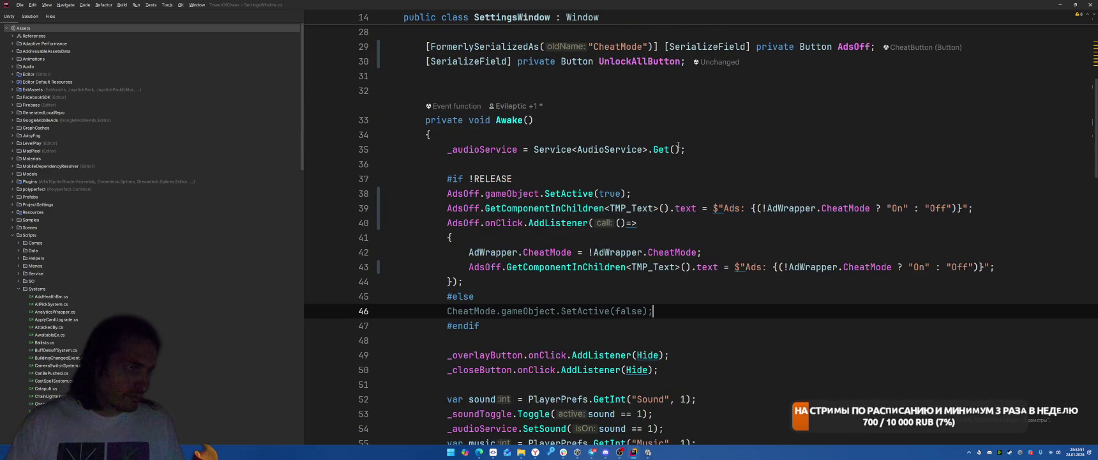
key(Return)
text(UnlockAllButton.gam)
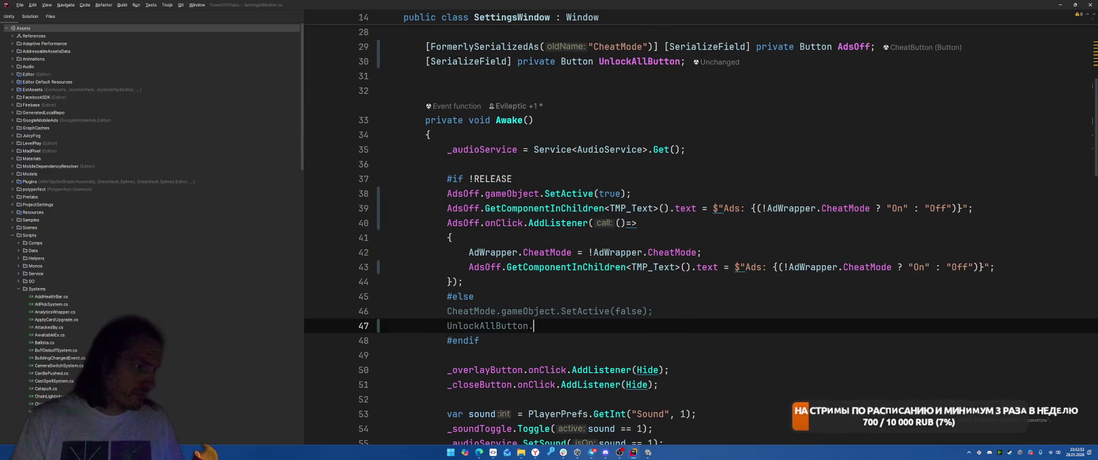
key(Tab)
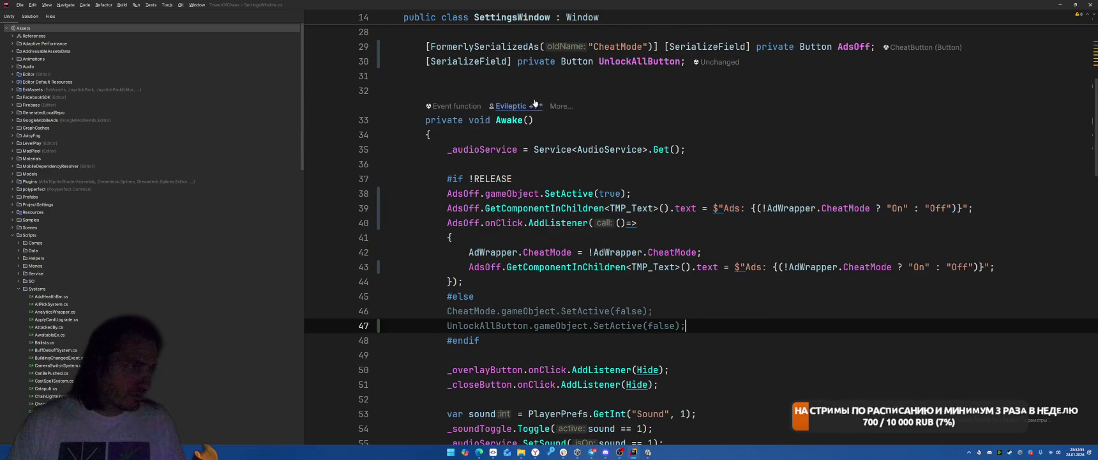
After the AdsOff listener, add an empty UnlockAllButton.onClick.AddListener(() => { }) lambda.
click(582, 277)
key(Return)
key(Return)
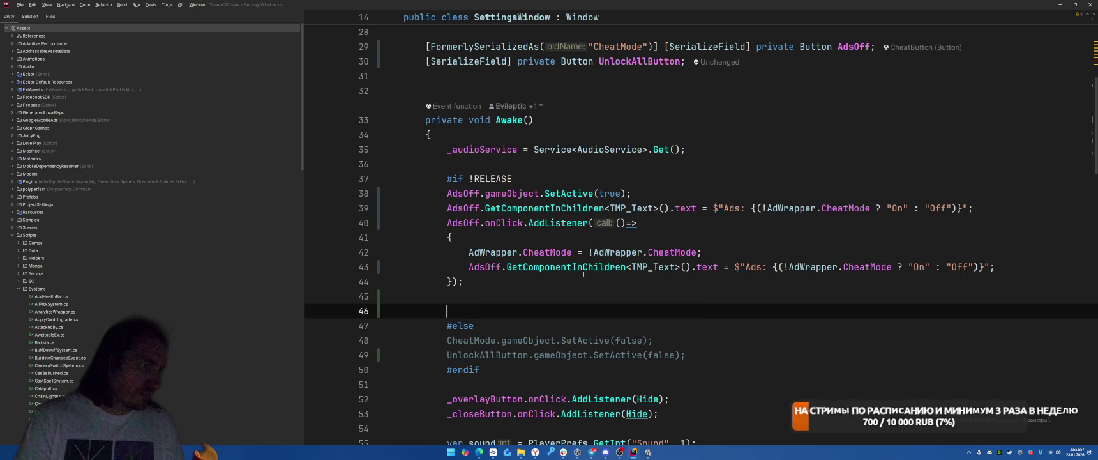
text(U)
key(Tab)
key(ctrl+shift+Left)
key(ctrl+shift+Left)
key(ctrl+shift+Left)
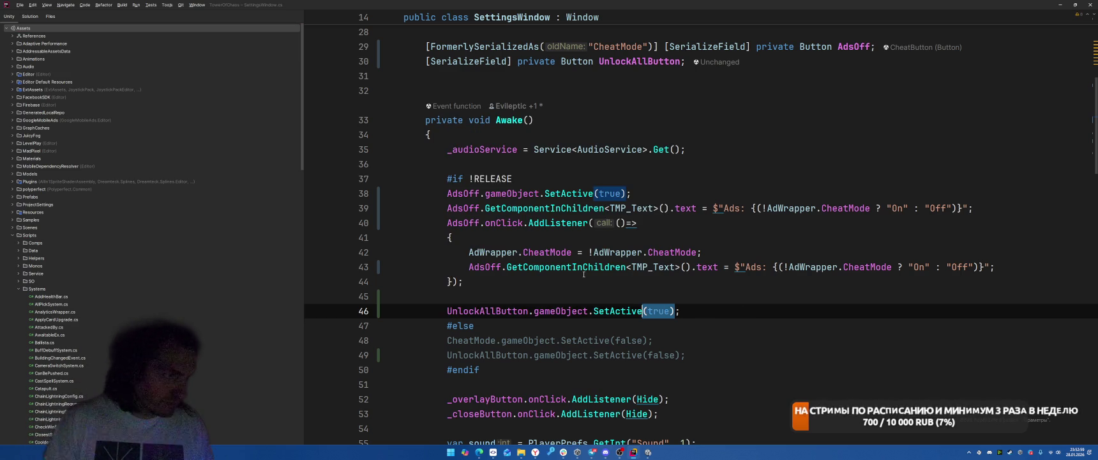
text(onClick.Add;)
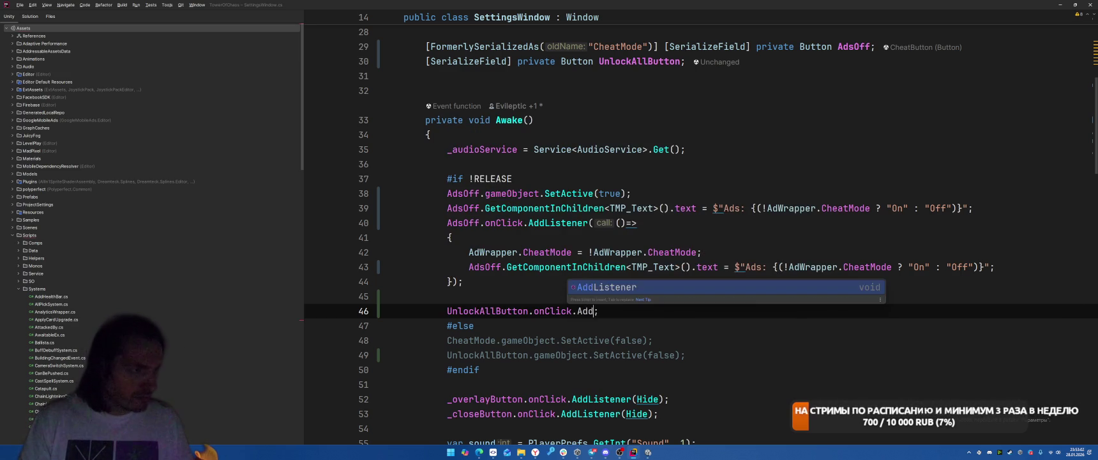
key(Return)
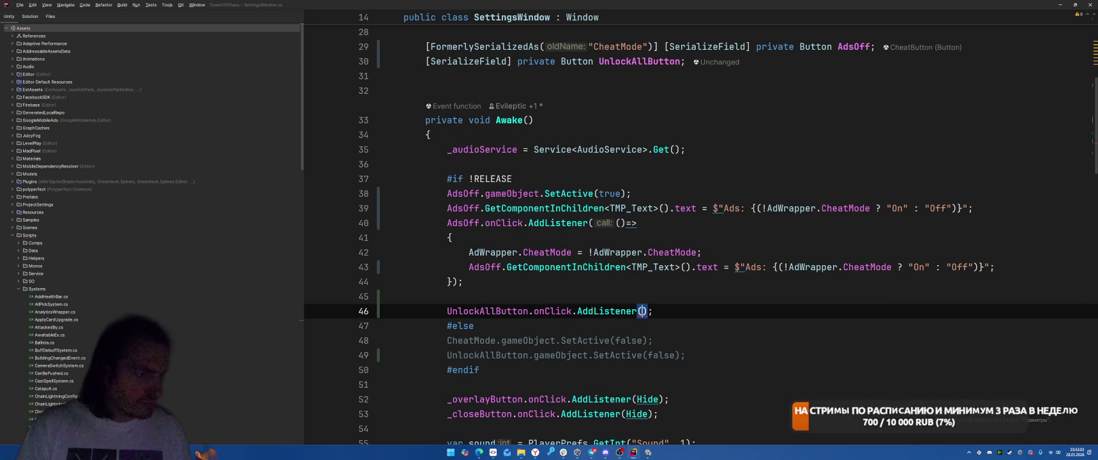
text(()=> {)
key(Return)
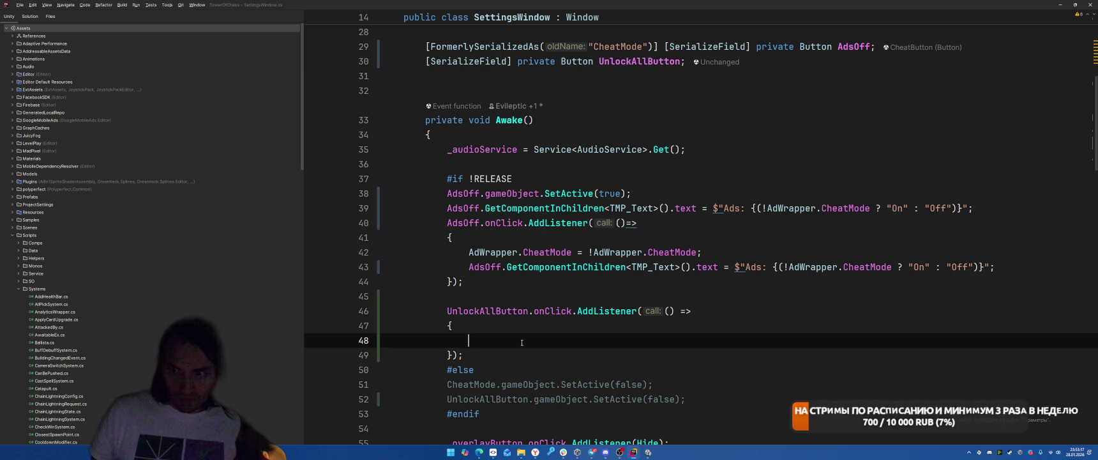
Open DebugSystem.cs, then MenuController.cs, and scroll to the EcsPipeline built in Awake.
key(shift)
key(shift)
text(Debu)
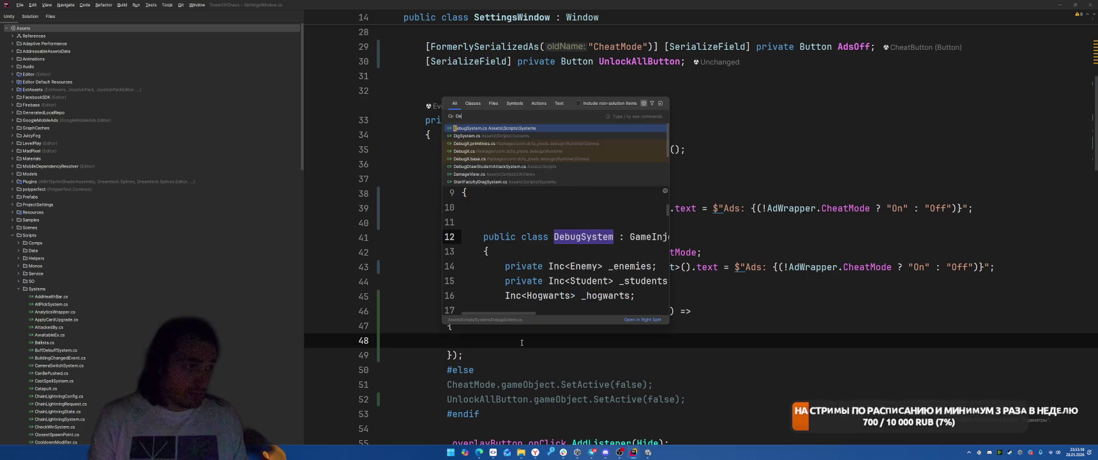
key(Return)
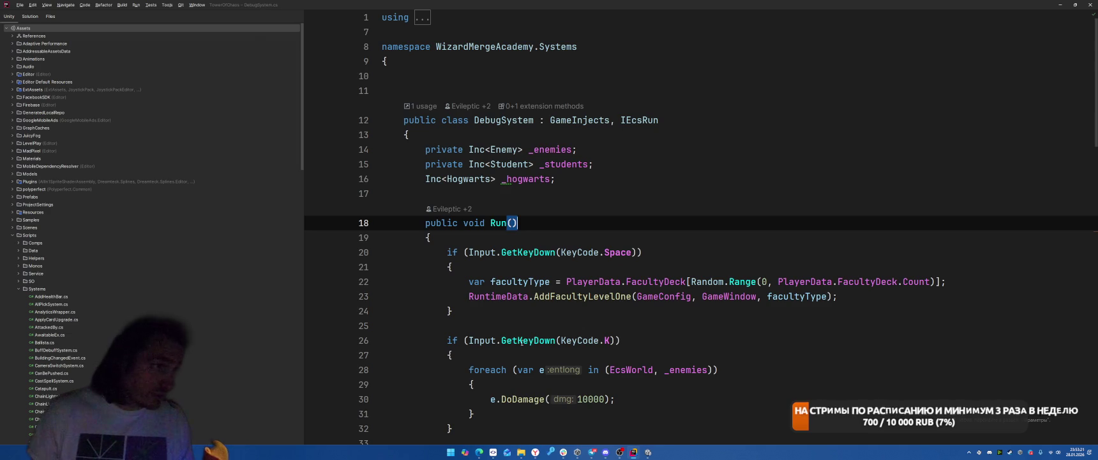
key(shift)
key(shift)
text(MenuCo)
key(Return)
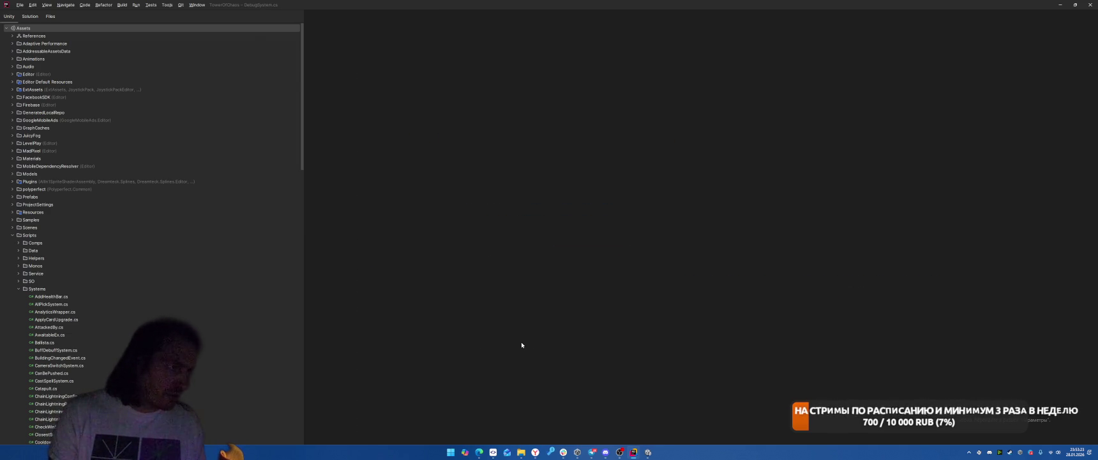
scroll(613, 217, down, 10)
scroll(587, 201, up, 6)
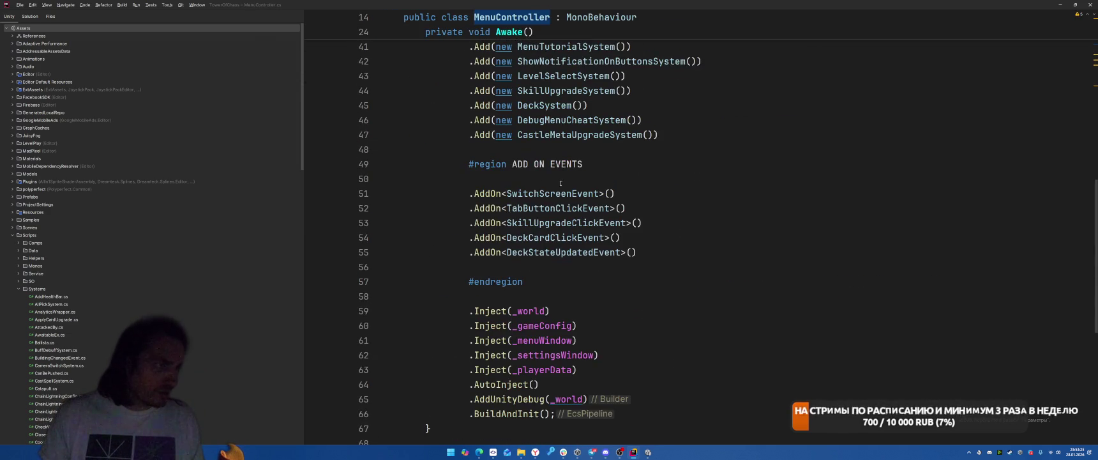
scroll(532, 180, up, 4)
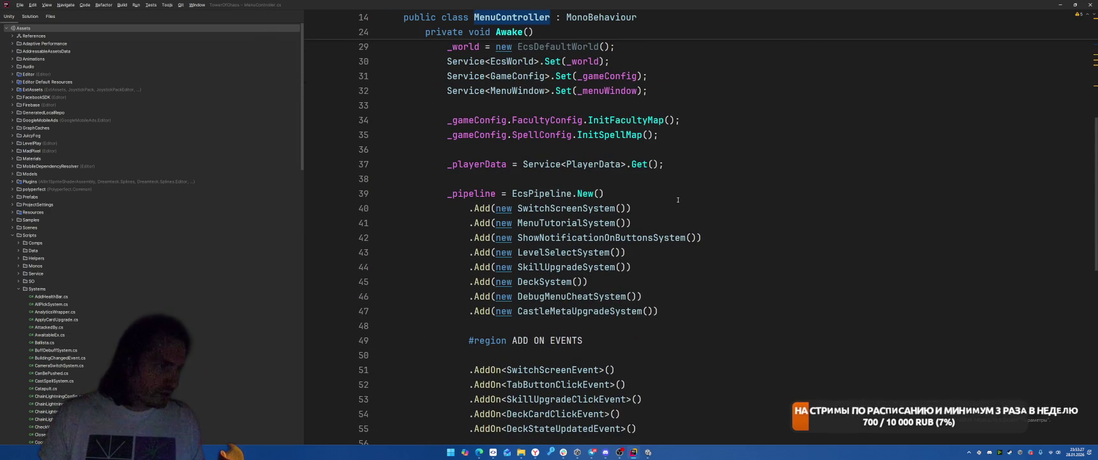
Go to DebugMenuCheatSystem and change its line 13 guard from DEBUG to !RELEASE.
ctrl+click(572, 297)
double_click(405, 134)
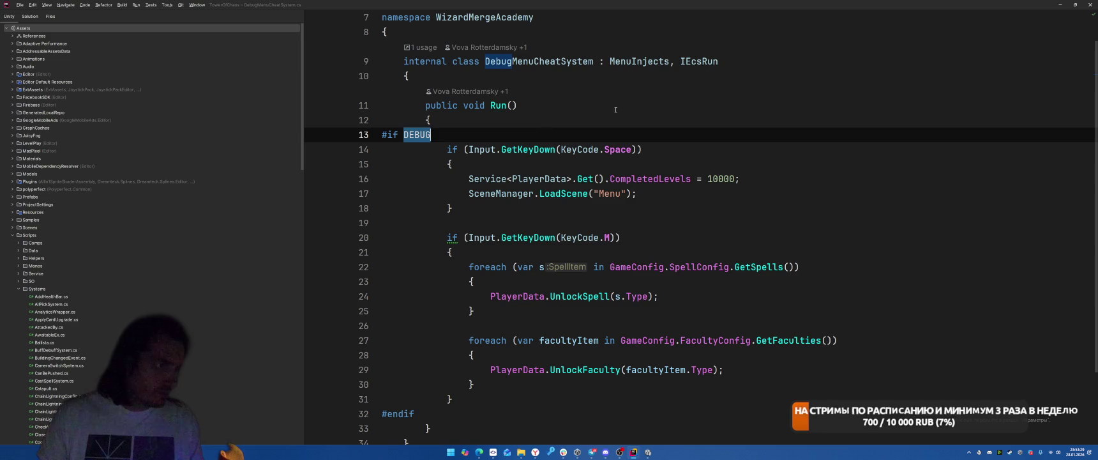
key(BackSpace)
text(!RELE)
key(Return)
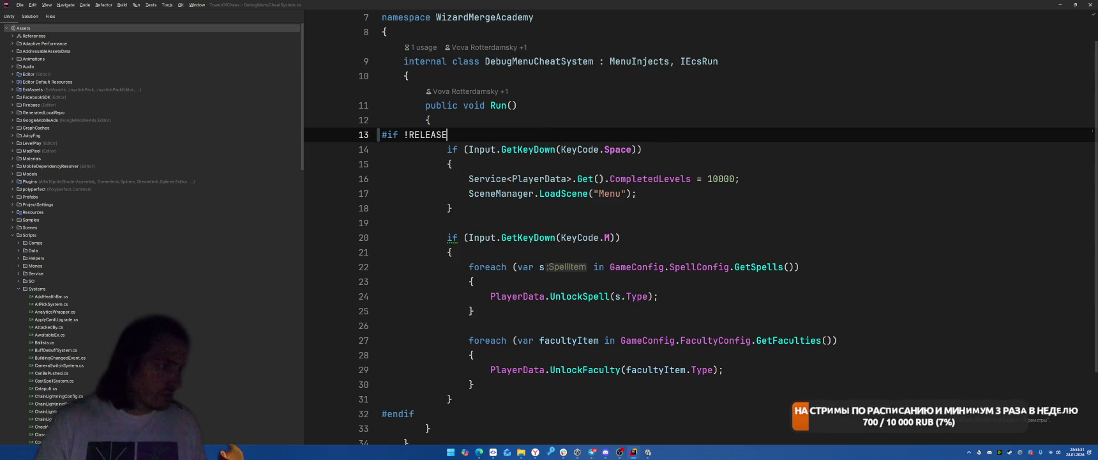
Copy the level, spell and faculty unlock code on lines 16–30.
scroll(715, 190, down, 2)
scroll(714, 190, up, 2)
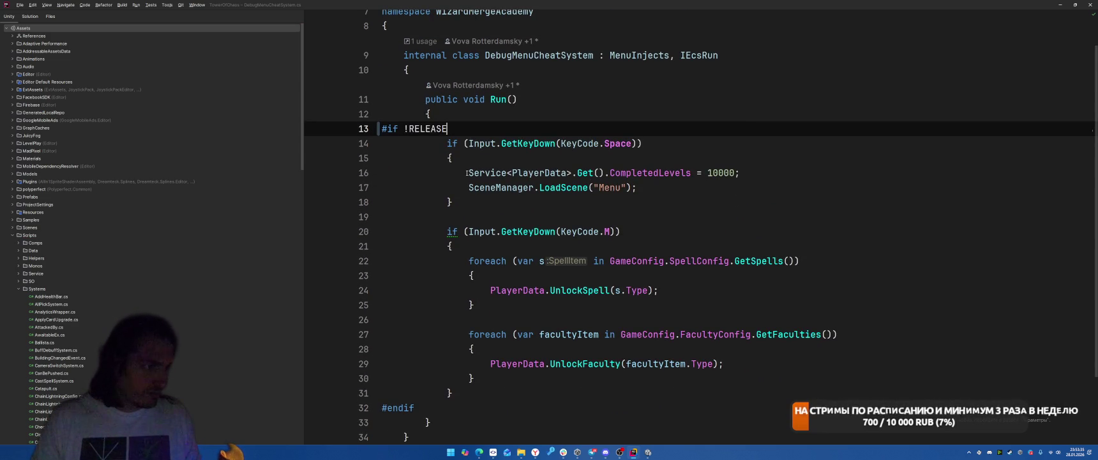
mouse_move(467, 173)
drag(466, 173, 592, 383)
key(ctrl+c)
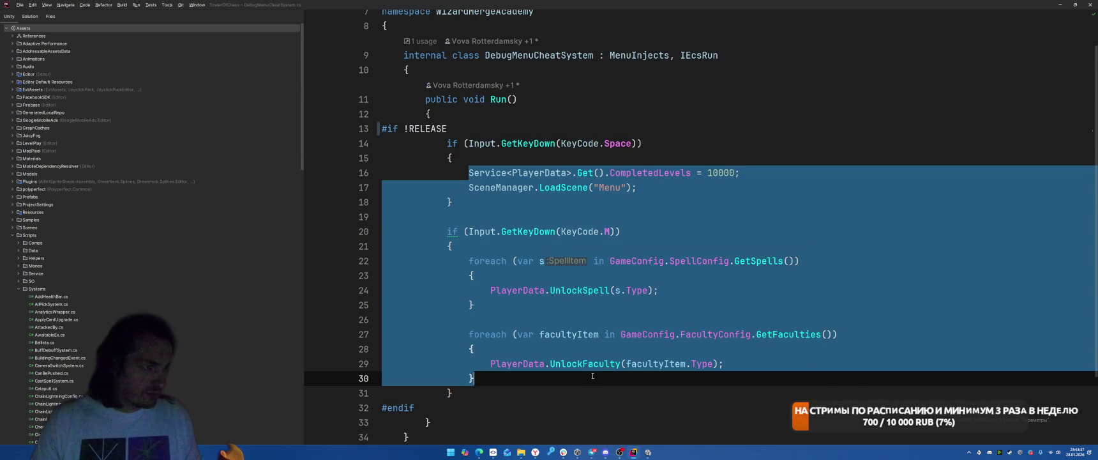
key(ctrl+Tab)
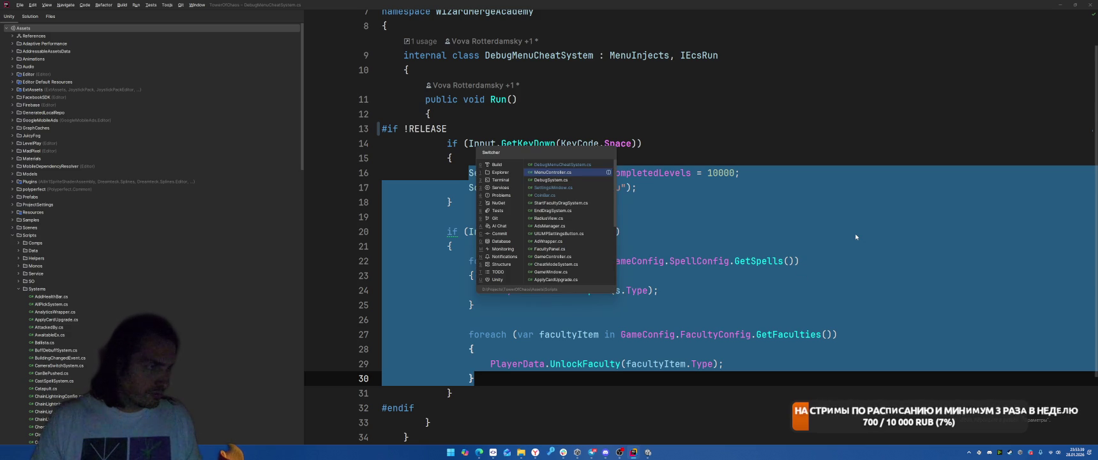
key(ctrl+Tab)
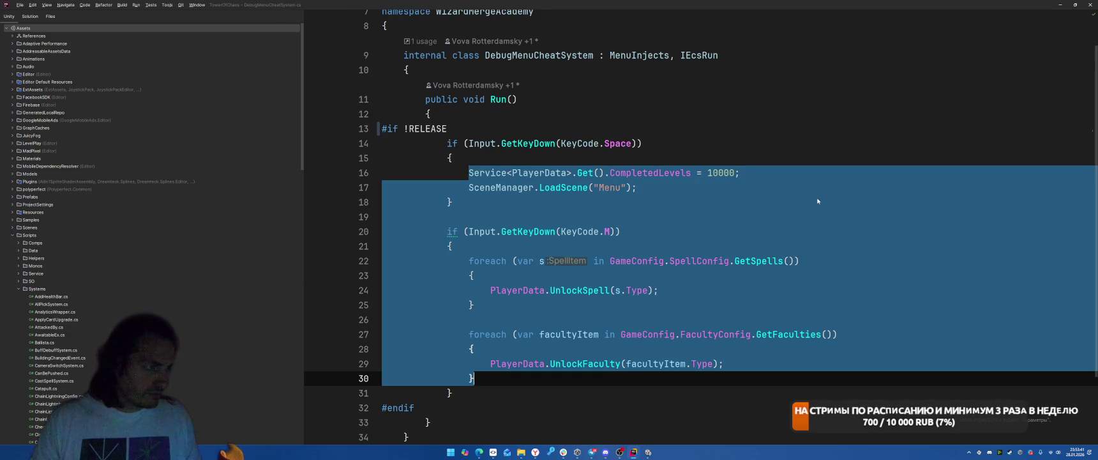
key(ctrl+Tab)
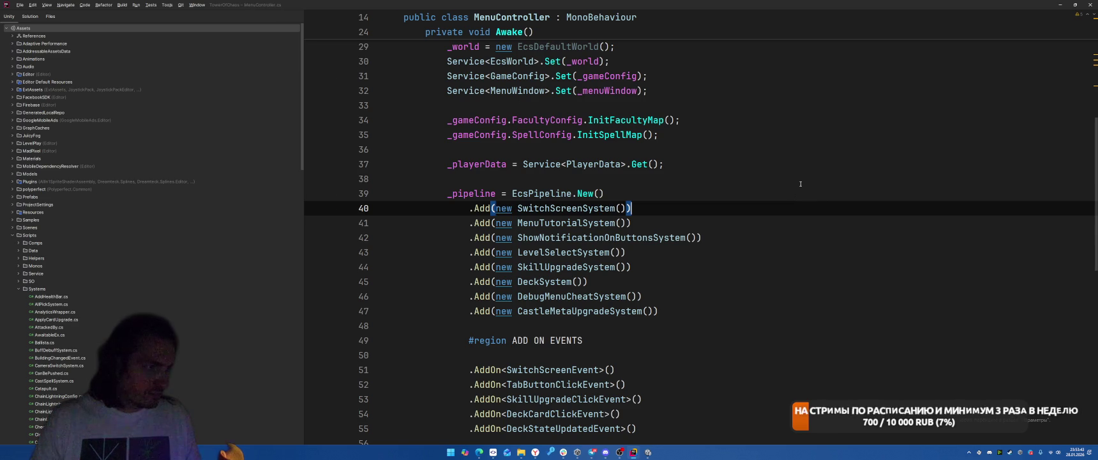
Paste the unlock code into the UnlockAllButton listener, removing the key-press check and leftover braces.
key(ctrl+Tab)
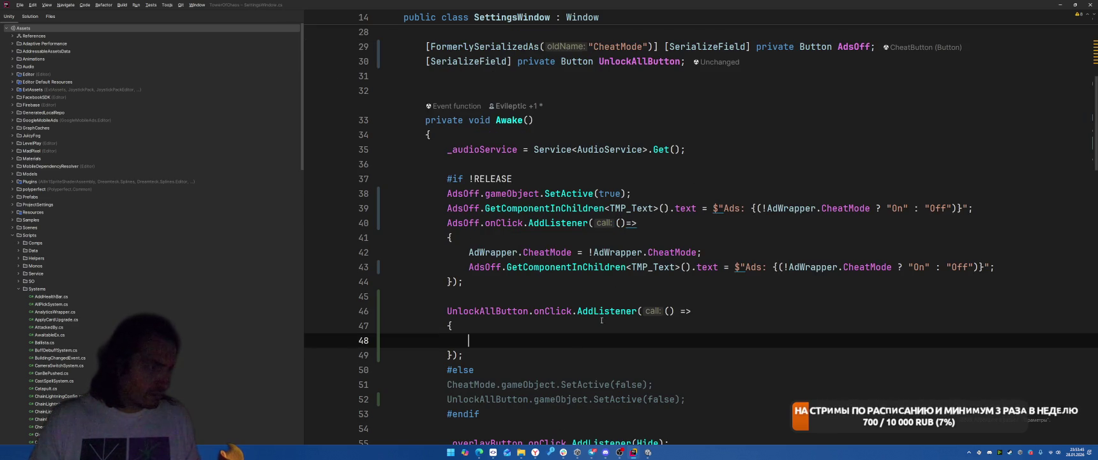
key(Down)
key(ctrl+v)
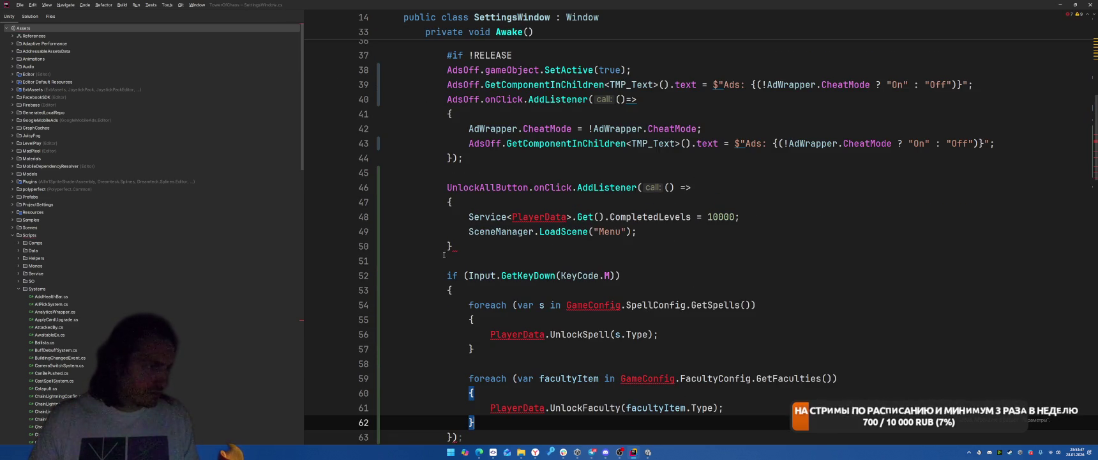
scroll(446, 138, down, 3)
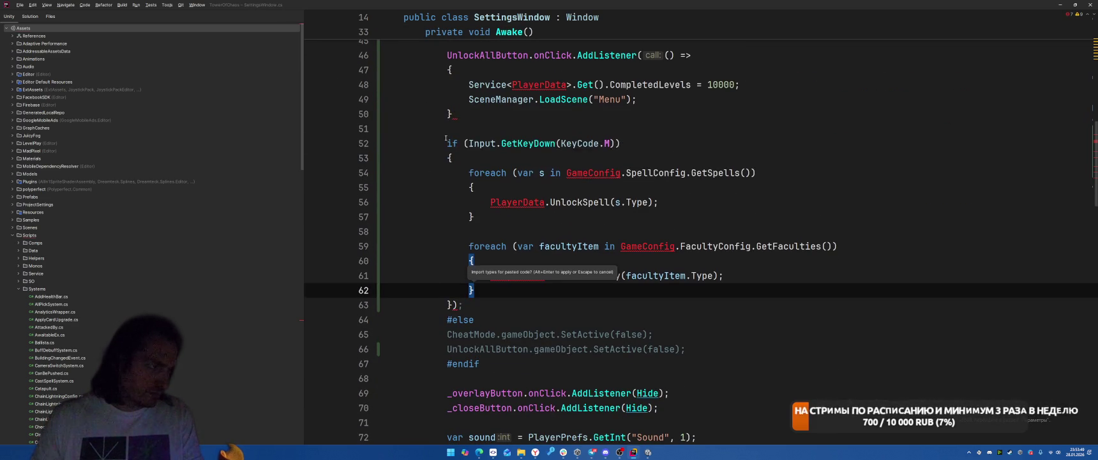
drag(446, 137, 585, 160)
key(BackSpace)
scroll(483, 142, up, 1)
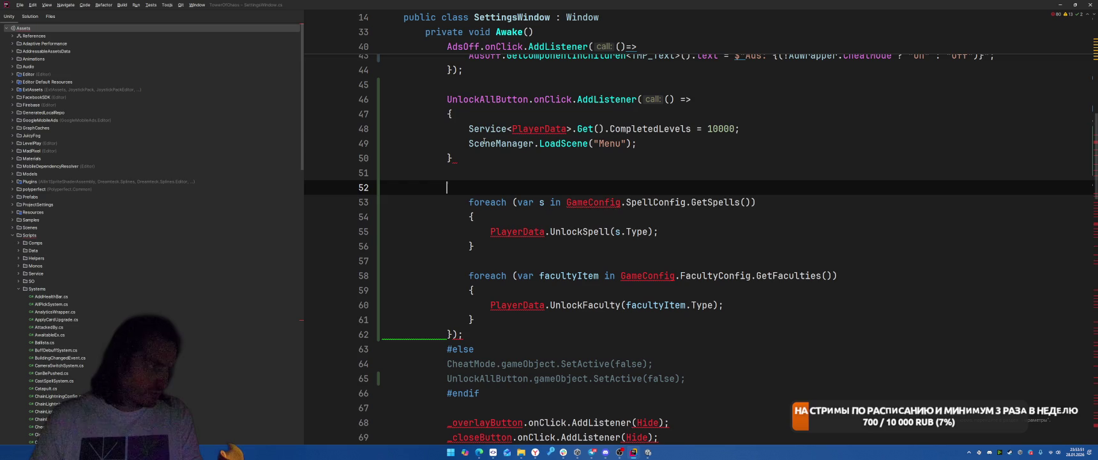
click(449, 114)
key(Delete)
click(544, 159)
key(BackSpace)
key(BackSpace)
key(BackSpace)
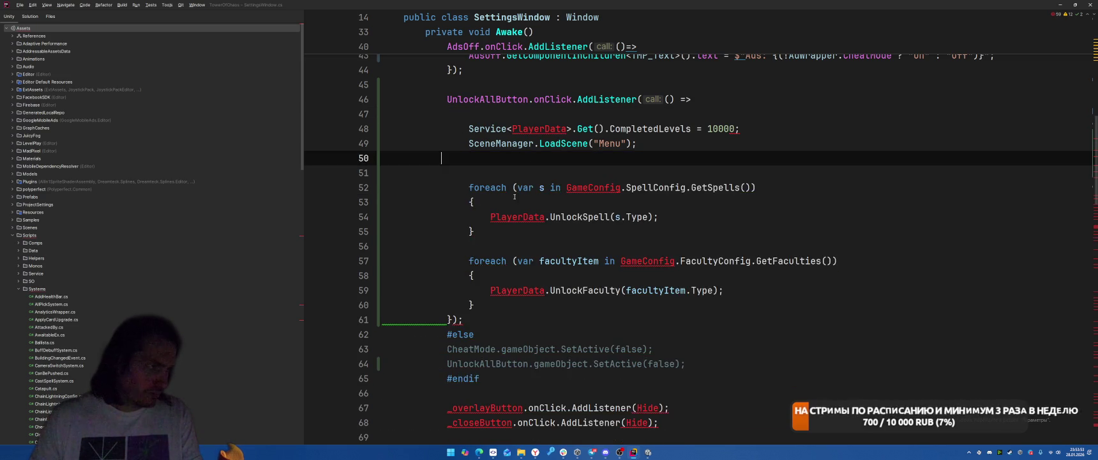
Import the missing namespaces and select the Service<PlayerData>.Get() expression on line 50.
click(560, 126)
key(alt+Return)
key(Return)
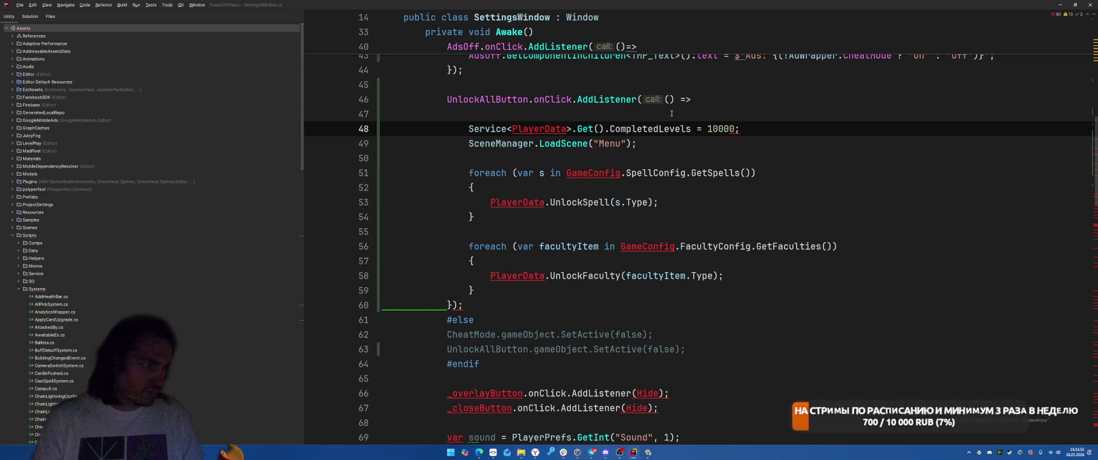
click(609, 129)
key(BackSpace)
text(.)
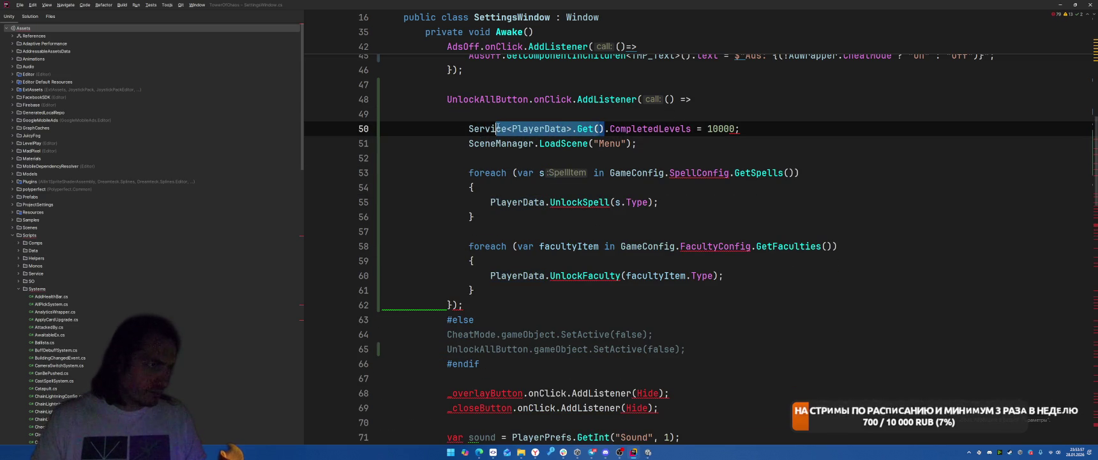
drag(603, 129, 473, 129)
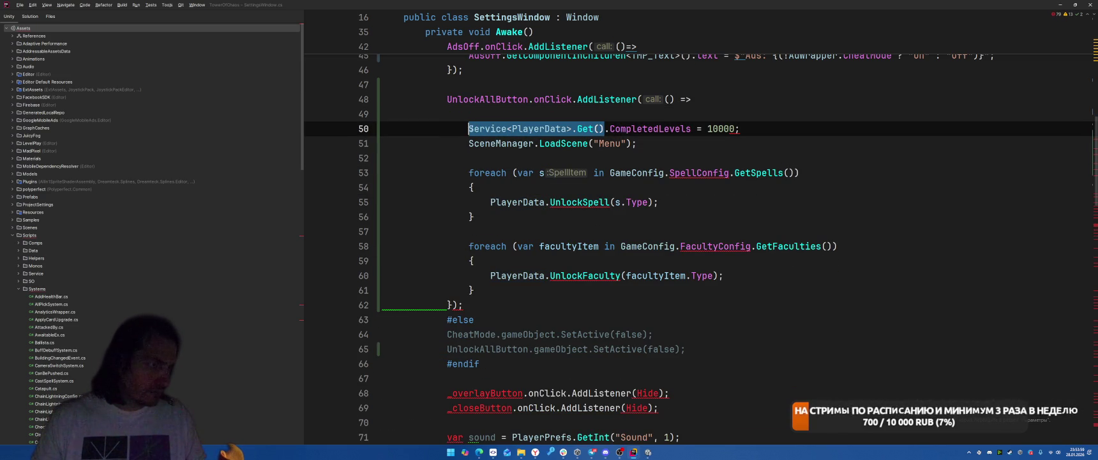
key(alt+Return)
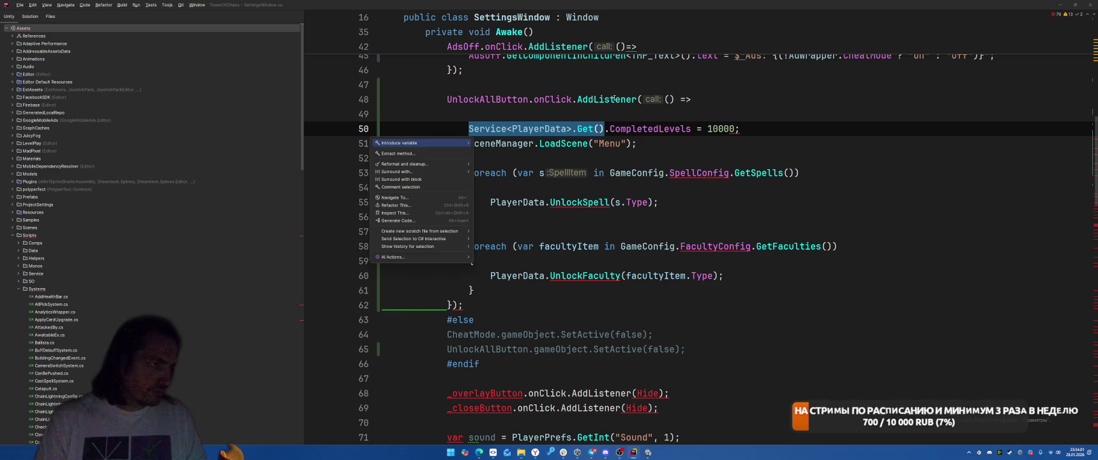
click(508, 128)
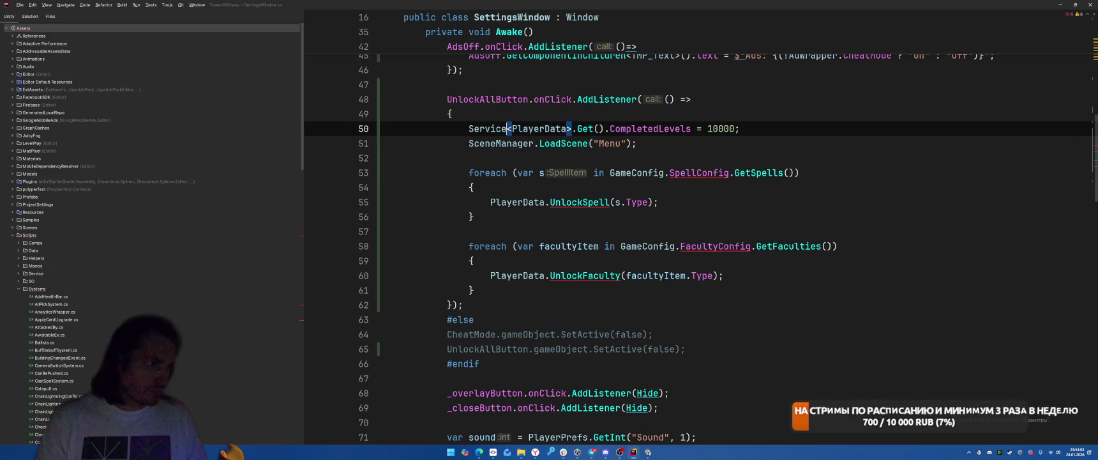
Introduce a local playerData from Service<PlayerData>.Get() and use it in the spell and faculty unlock calls.
click(599, 128)
key(ctrl+shift+Left)
key(ctrl+shift+Left)
key(ctrl+shift+Left)
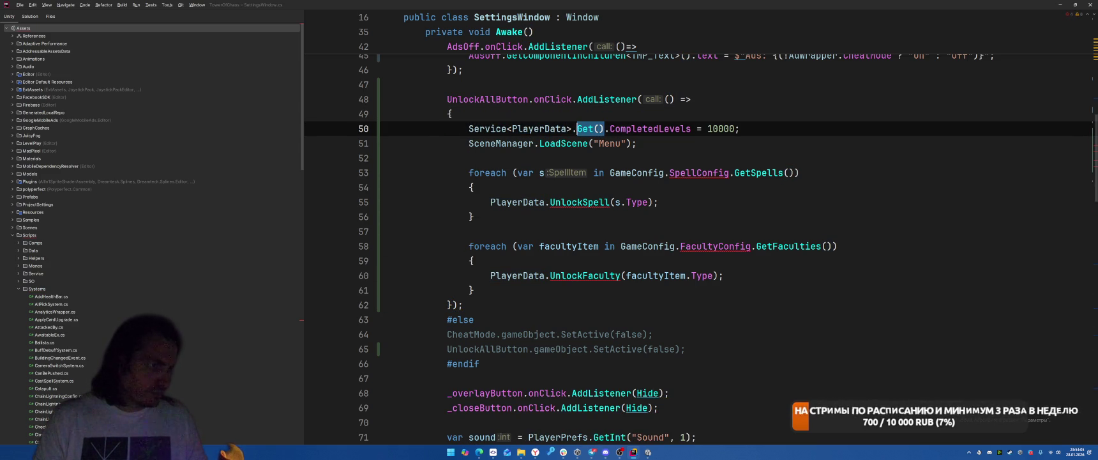
key(alt+Return)
key(Return)
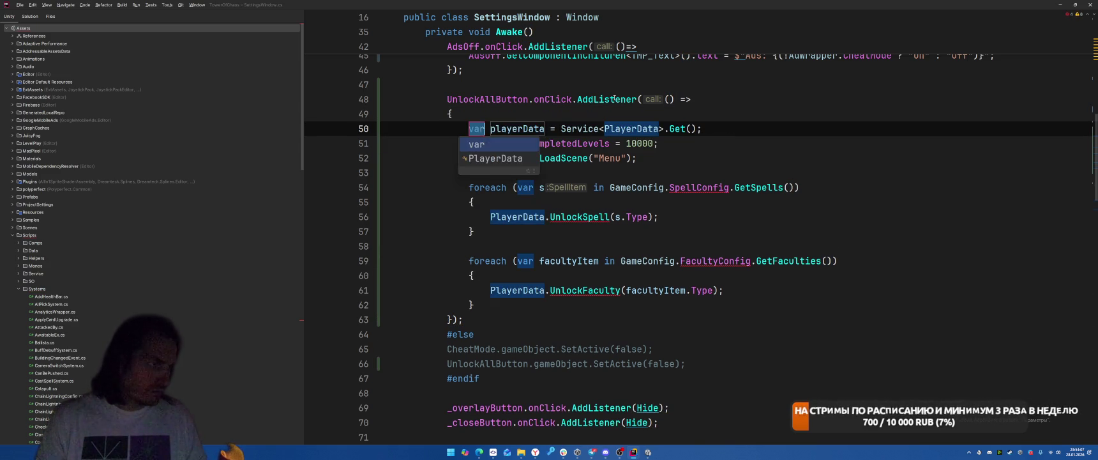
key(Return)
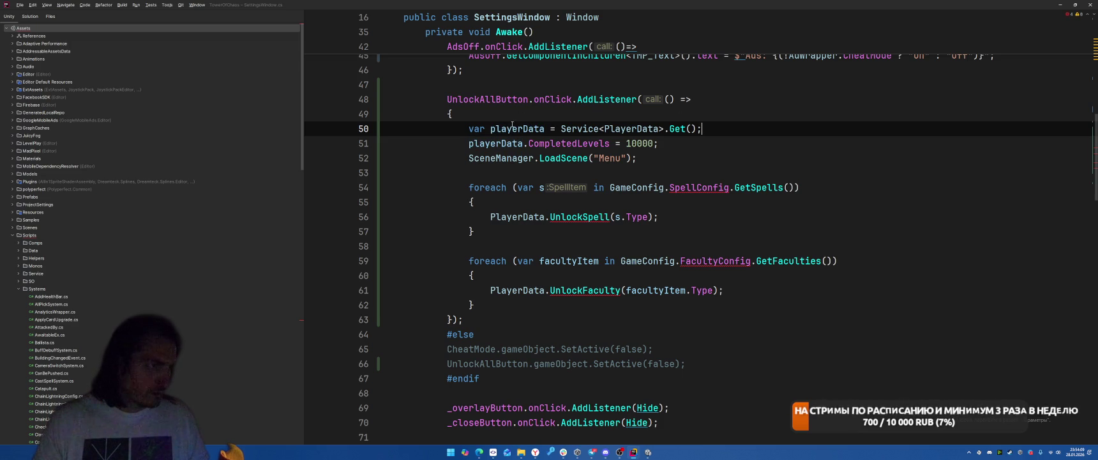
double_click(504, 217)
text(playerData)
double_click(504, 290)
text(playerData)
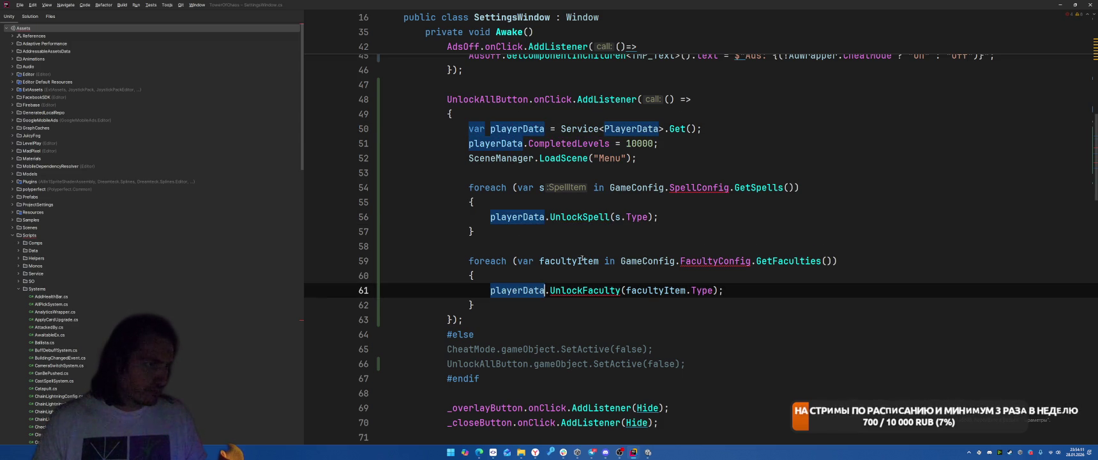
click(685, 173)
Add var gameConfig = Service<GameConfig>.Get() and use it in both unlock loops.
click(746, 121)
key(Return)
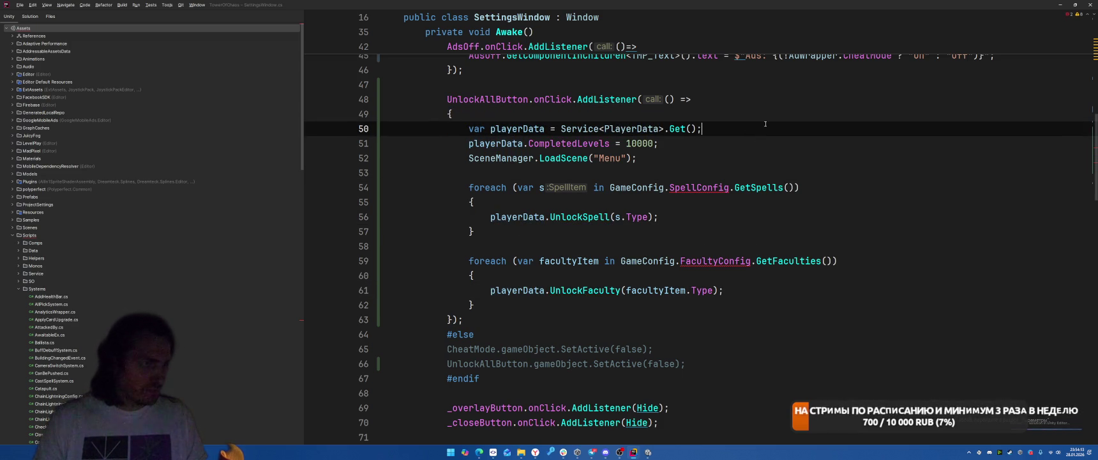
text(va)
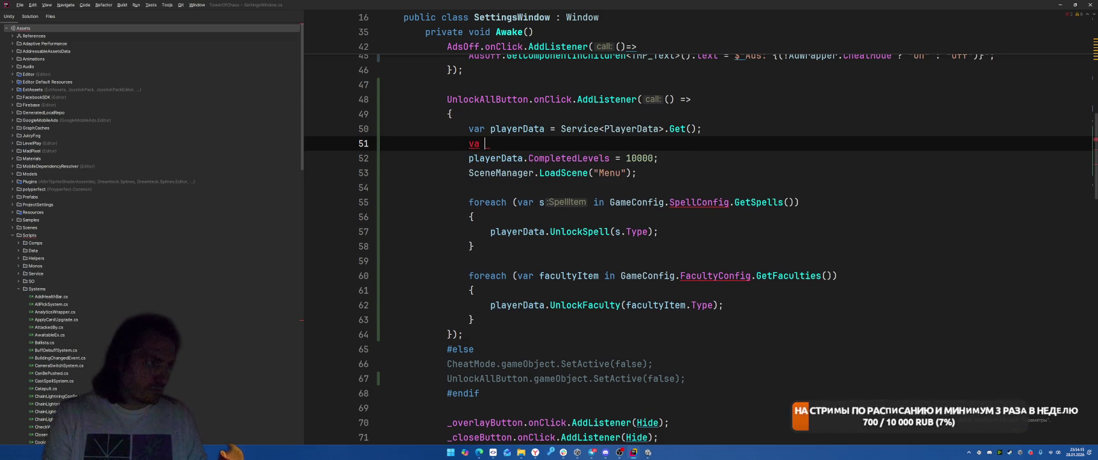
text(rt gr gameConfig =)
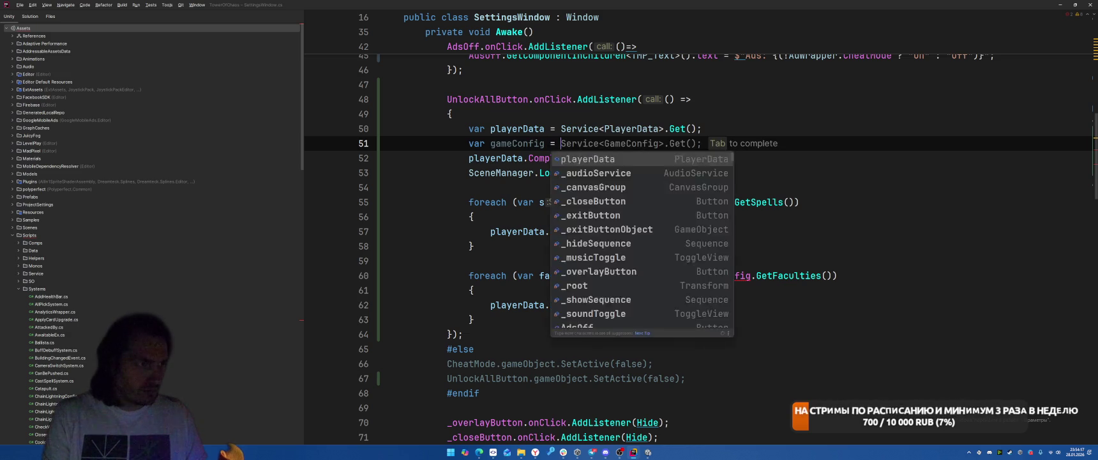
key(Tab)
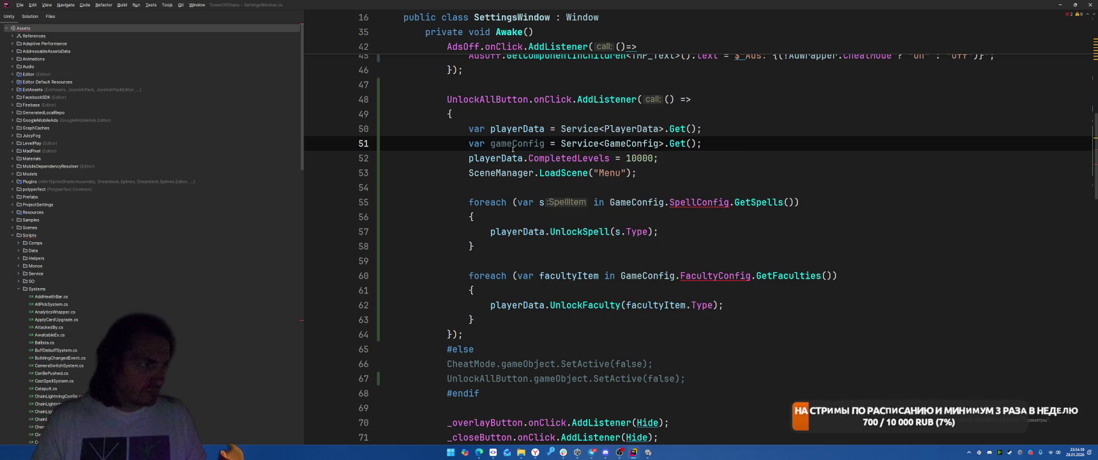
click(636, 202)
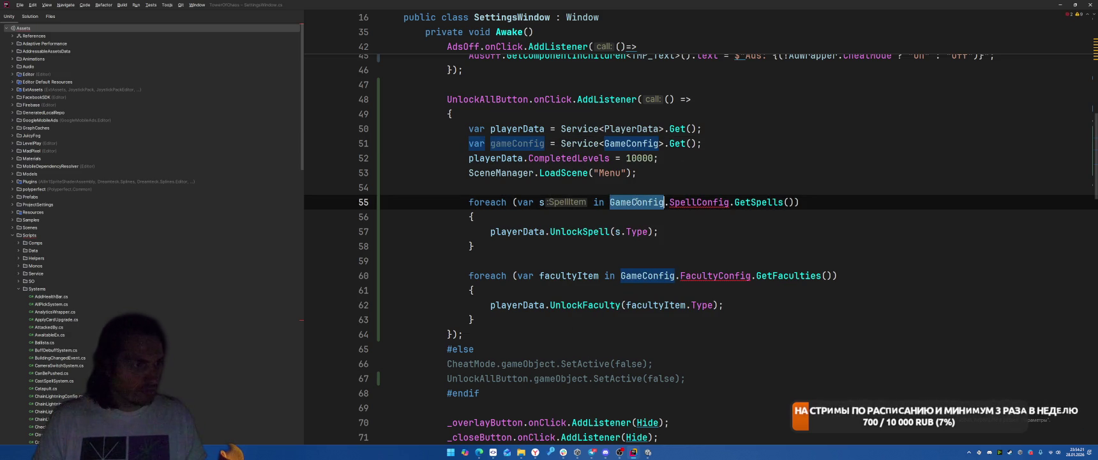
double_click(635, 202)
text(gameConfig)
double_click(646, 275)
text(gameConfig)
click(717, 240)
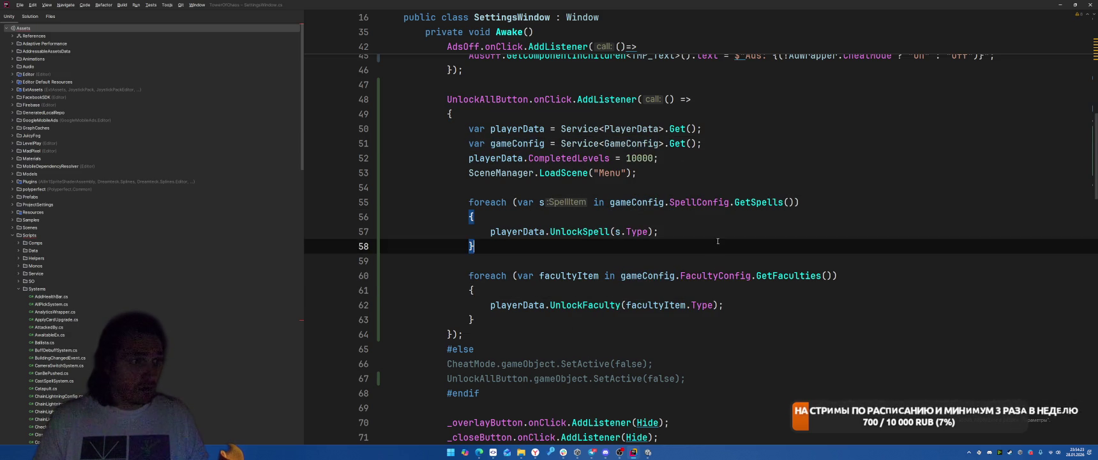
key(Down)
Move SceneManager.LoadScene("Menu") from before the loops to after the faculty foreach loop.
click(763, 173)
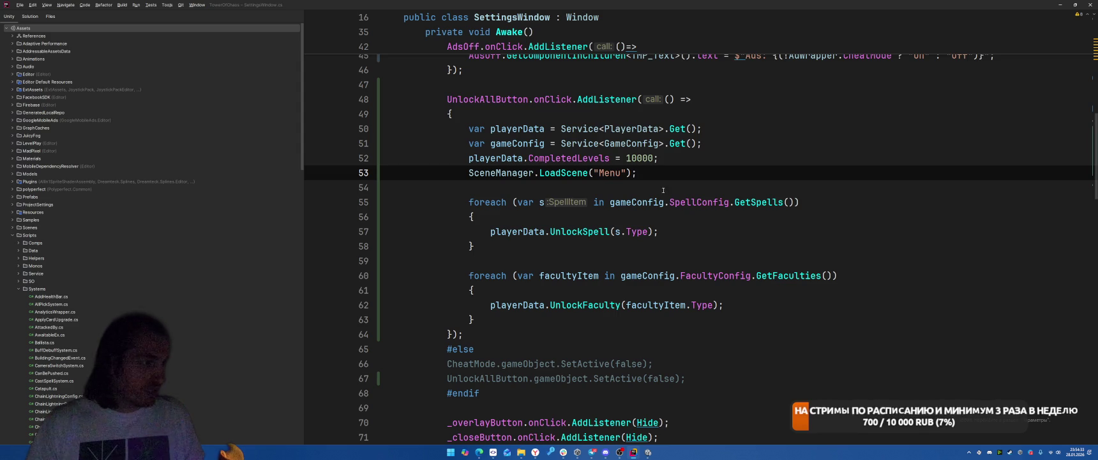
key(shift+Home)
key(ctrl+c)
key(BackSpace)
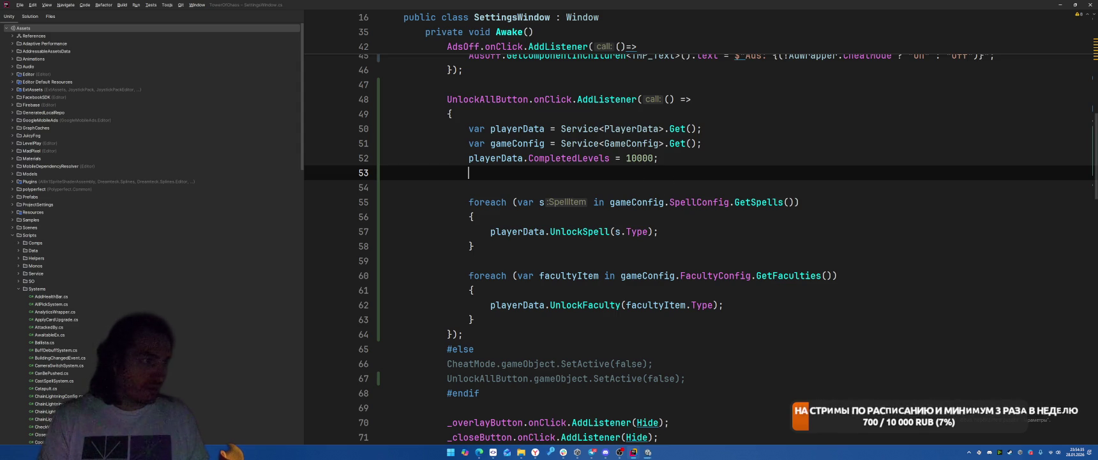
key(ctrl+z)
key(BackSpace)
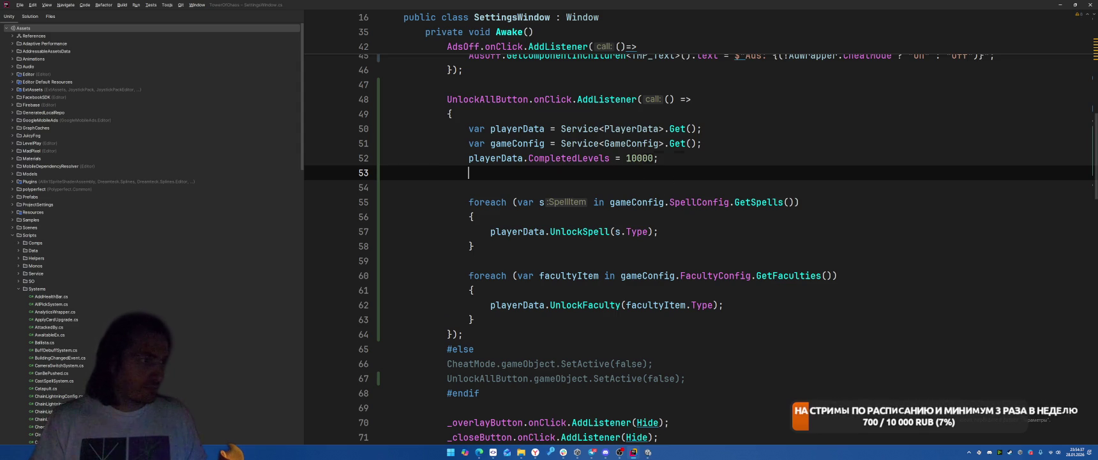
key(Delete)
key(Down)
key(Down)
key(Down)
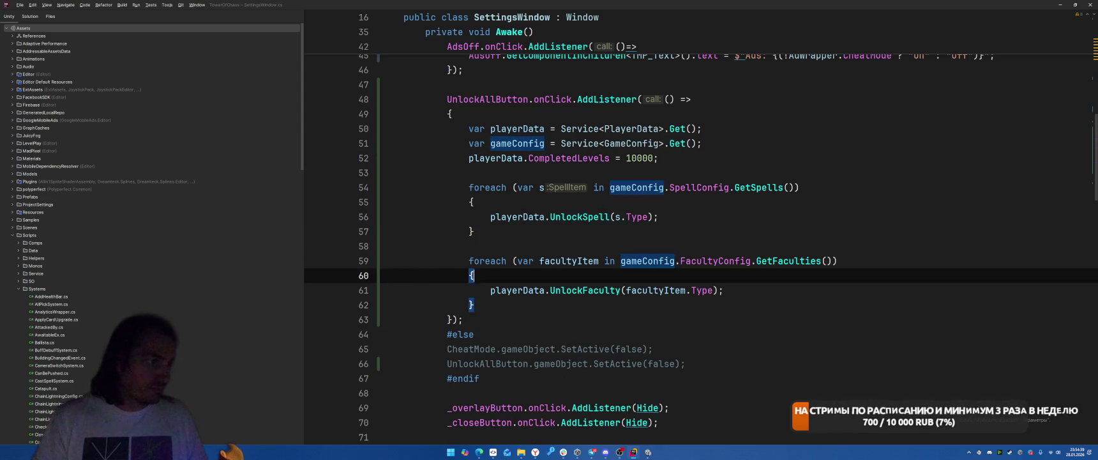
key(End)
key(Return)
key(ctrl+v)
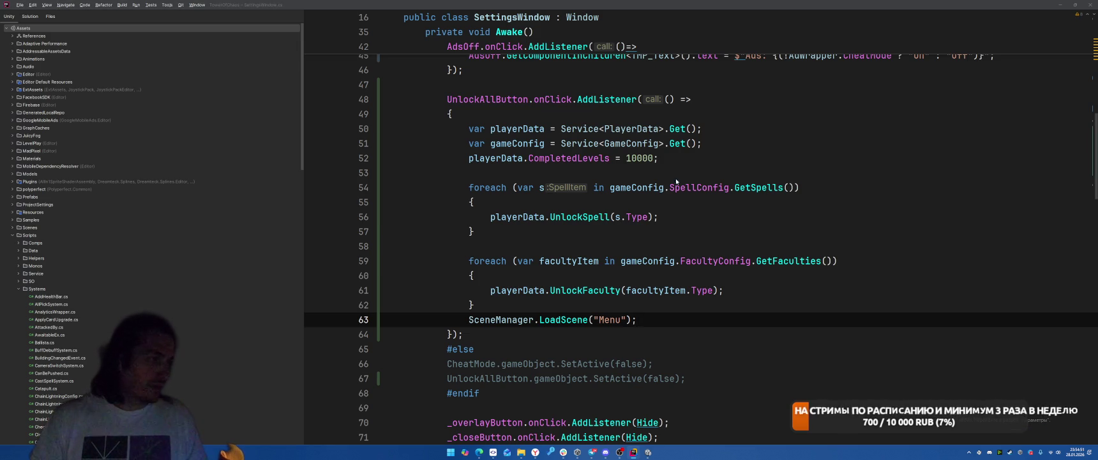
key(alt+Tab)
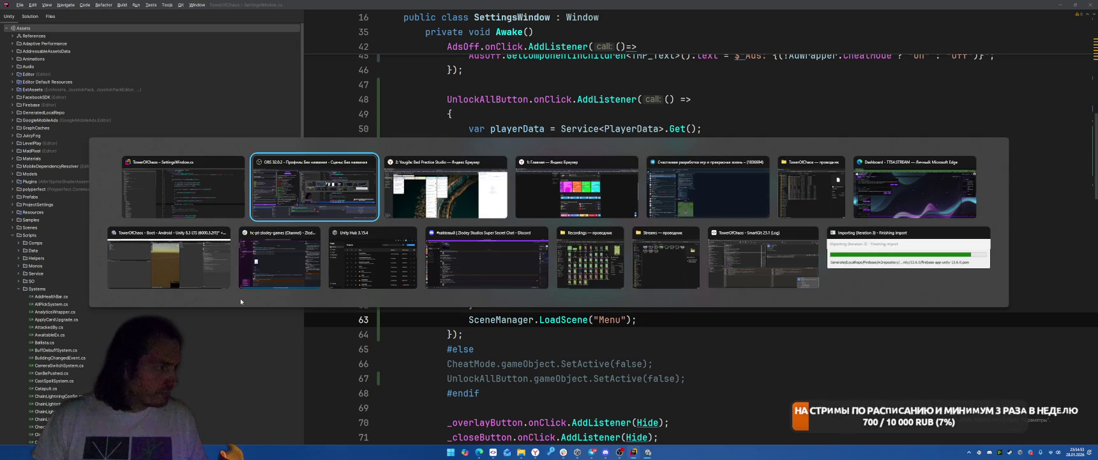
In Unity, close Addressables Report and Build Profiles, then open the SettingsWindow prefab found by searching 'Settings'.
key(Escape)
key(alt+Tab)
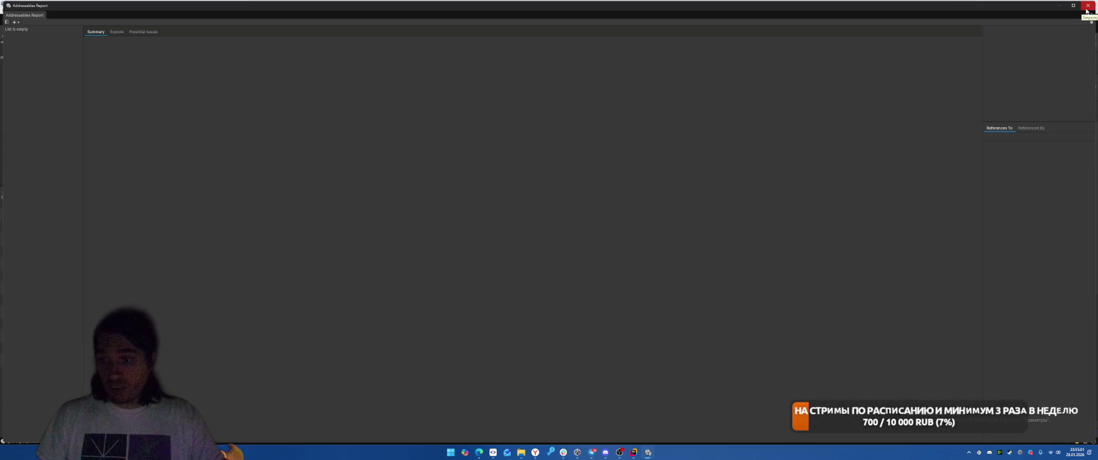
click(1087, 6)
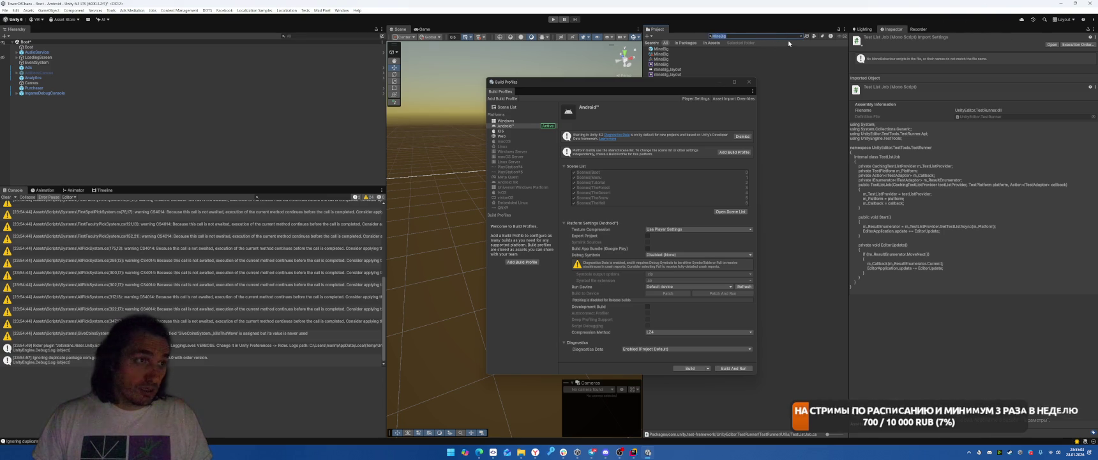
text(SettingsW)
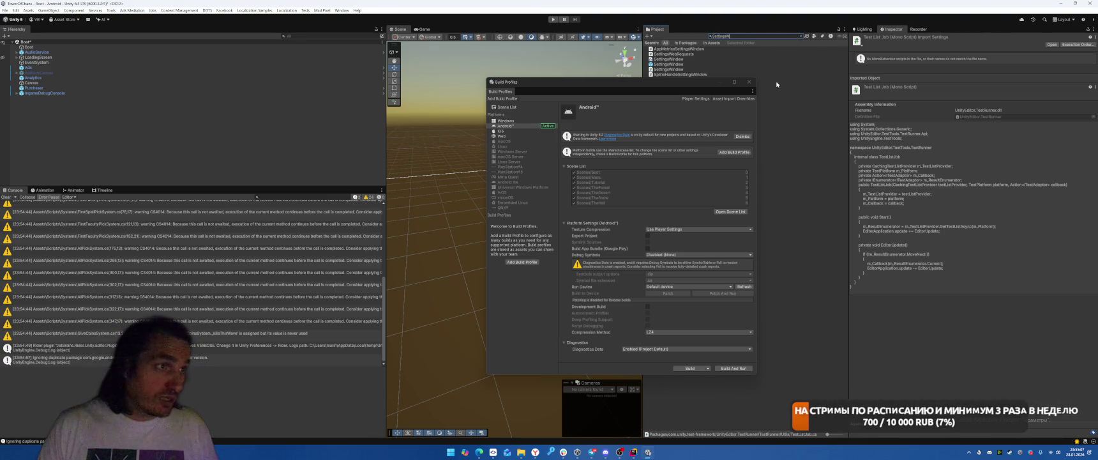
click(750, 82)
click(670, 65)
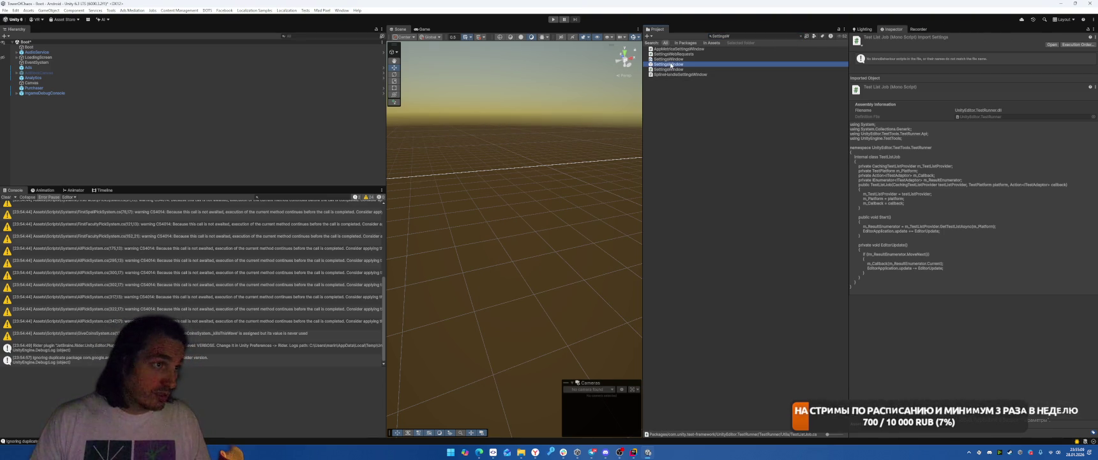
double_click(670, 65)
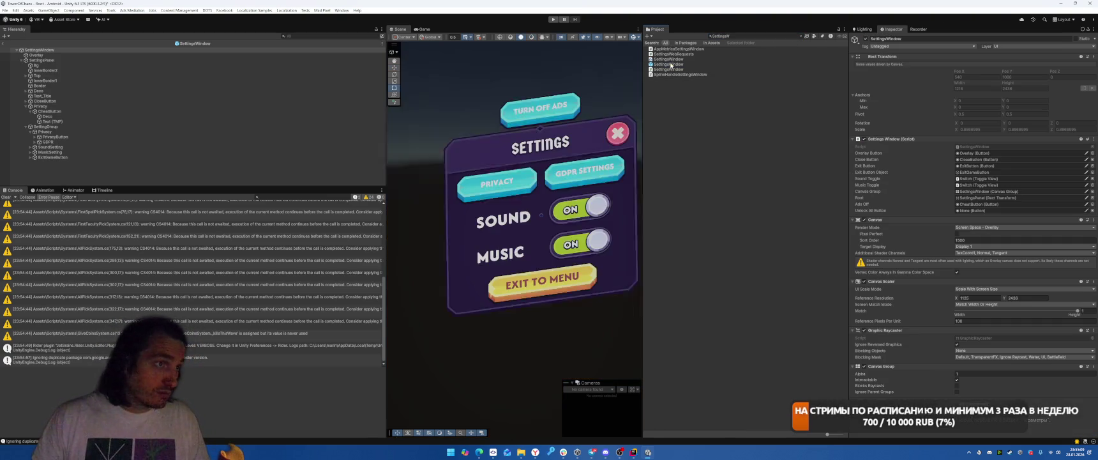
Duplicate the TURN OFF ADS cheat button, move the copy above it and rename it UnlockAll.
click(538, 110)
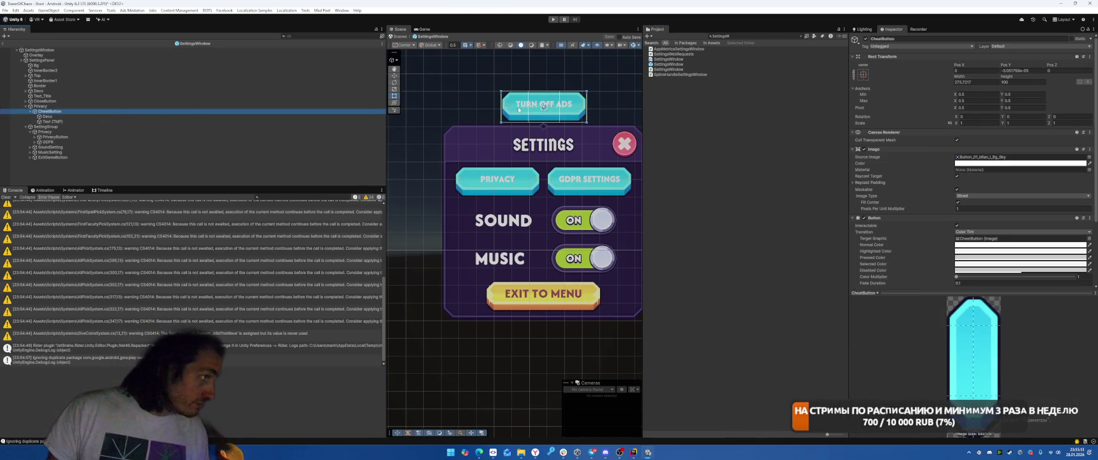
key(ctrl+d)
drag(543, 85, 544, 48)
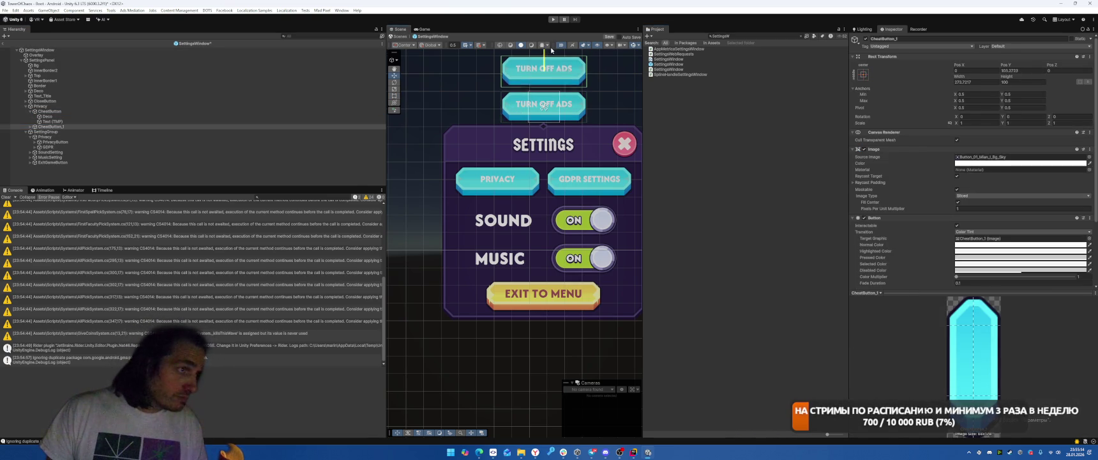
click(109, 125)
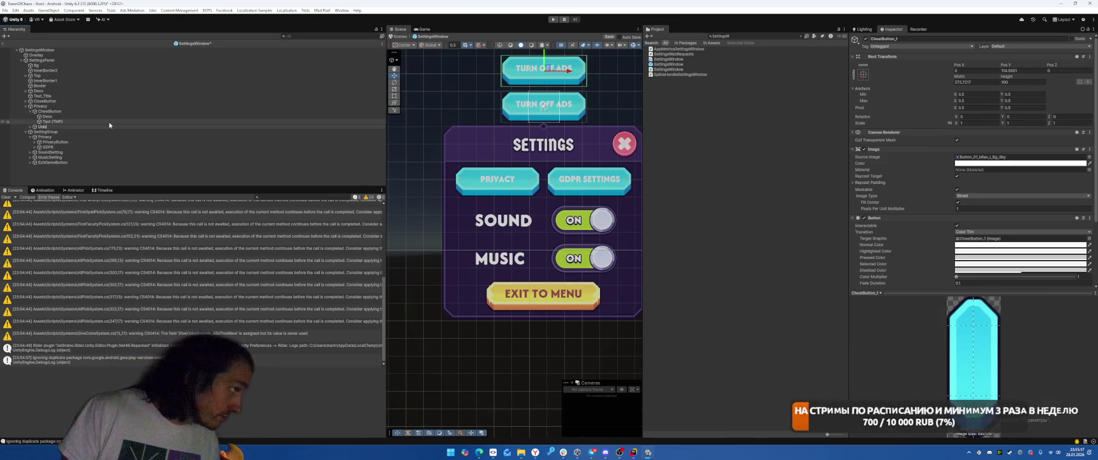
text(ckAll)
key(Return)
Label the button 'Unlock All', assign it to SettingsWindow's Unlock All Button field, and exit prefab mode.
click(542, 68)
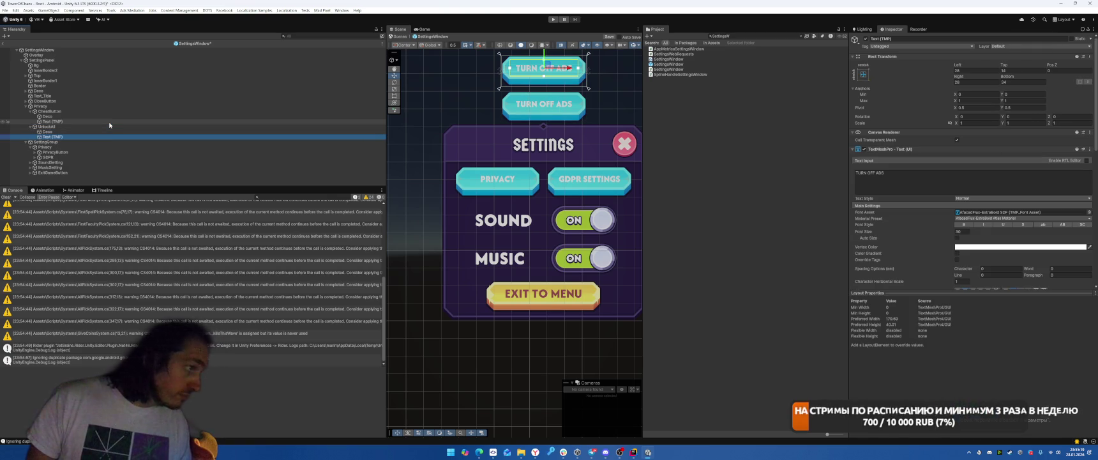
click(913, 179)
text(UN)
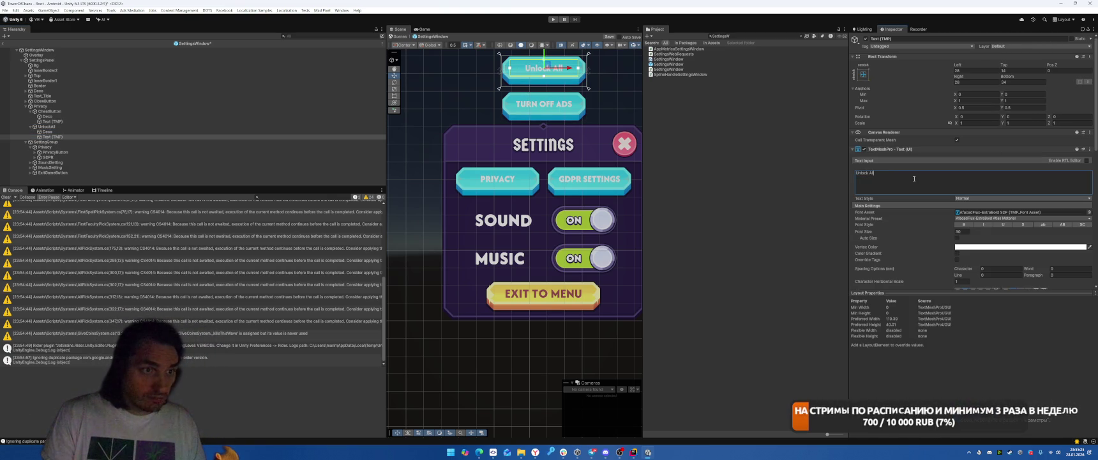
click(62, 49)
drag(57, 127, 992, 211)
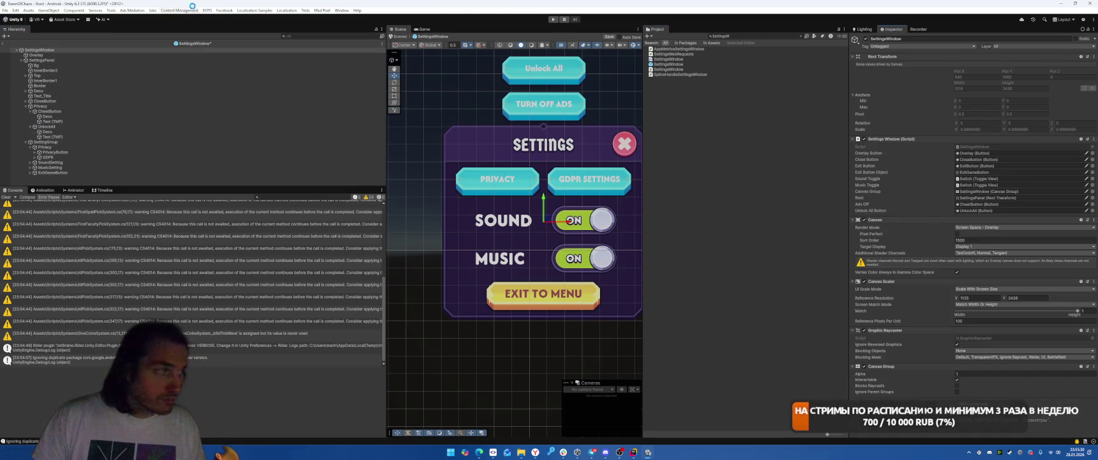
click(5, 44)
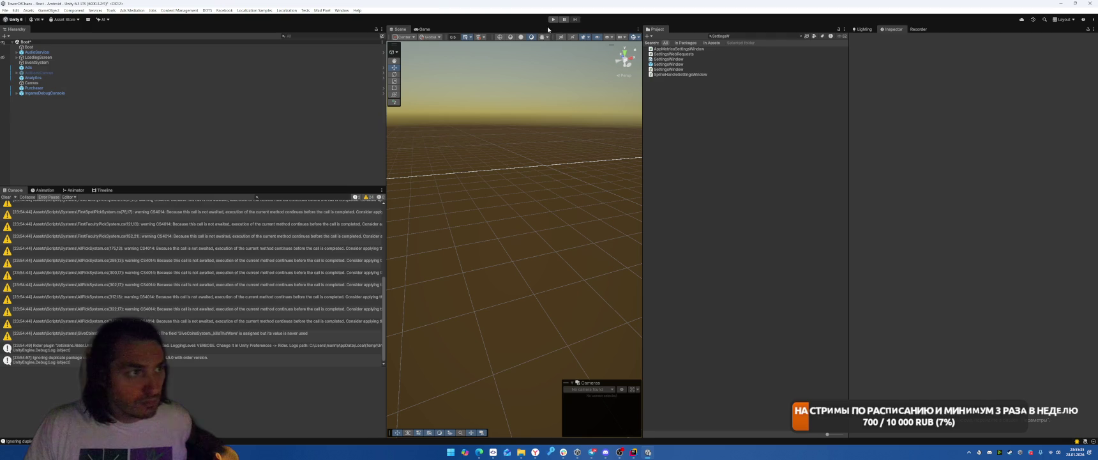
Test the Unlock All button from the in-game settings popup in play mode.
click(552, 20)
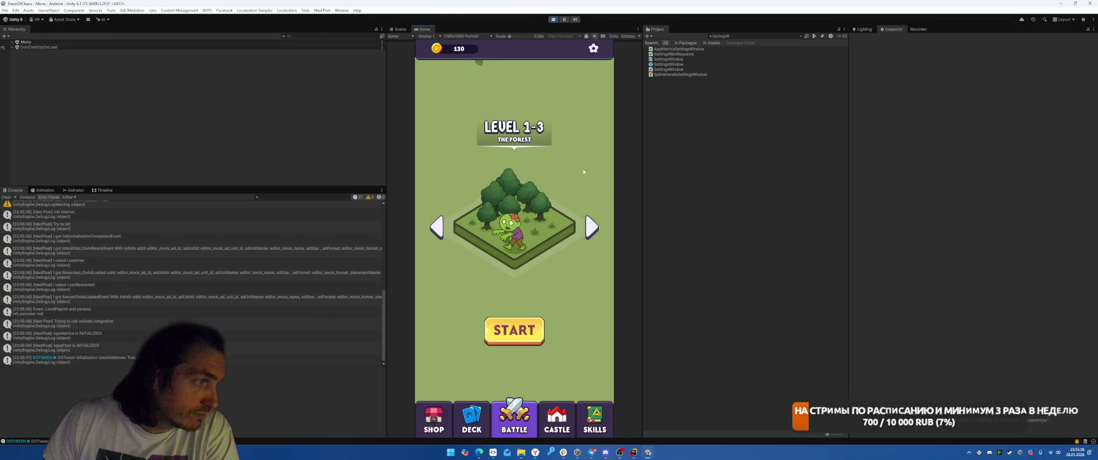
click(593, 49)
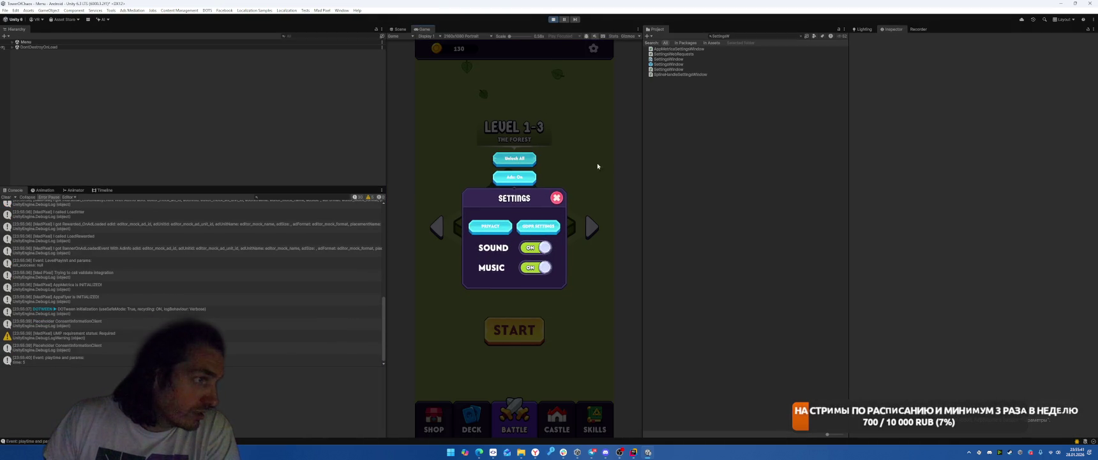
click(556, 197)
click(552, 21)
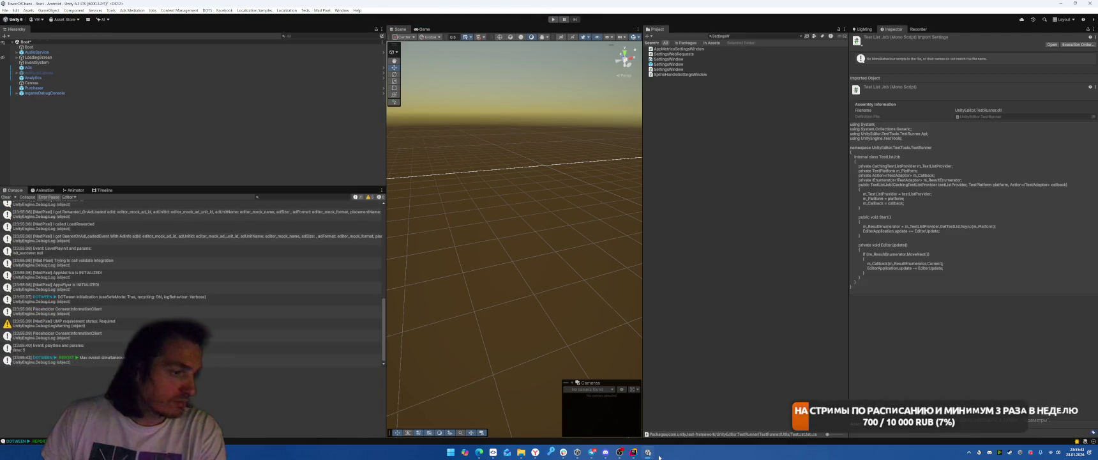
Add playerData.Save(); before the scene reload in the Unlock All handler in Rider.
click(634, 452)
key(Up)
key(Return)
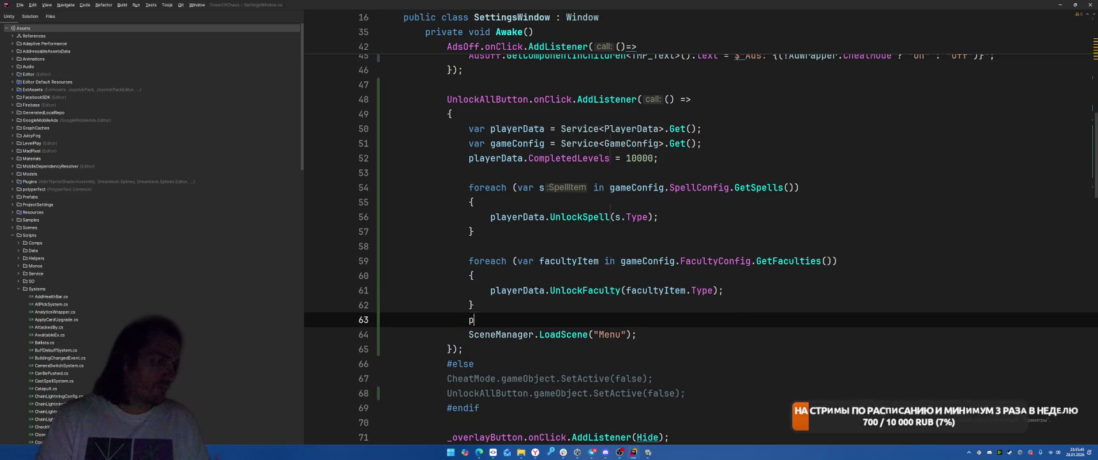
text(playerData.Sav)
key(Return)
text(;)
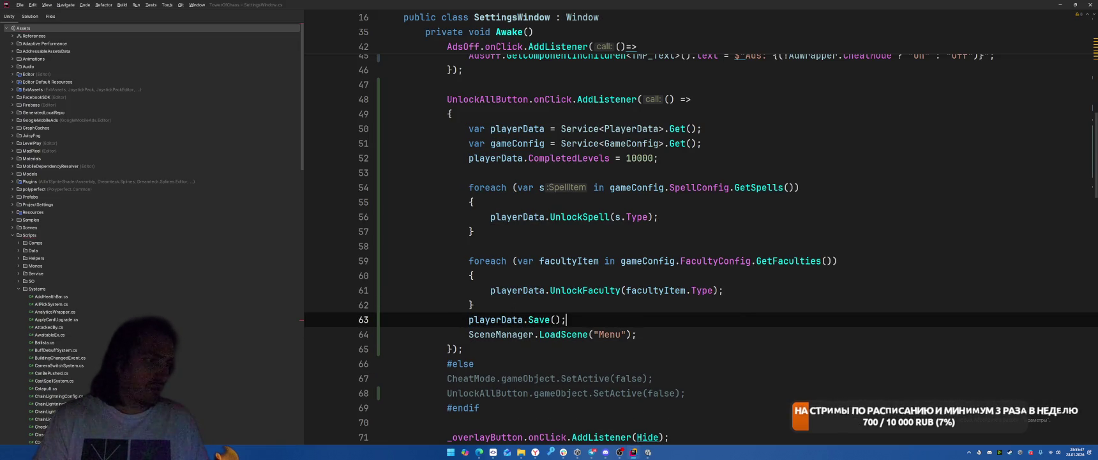
key(alt+Tab)
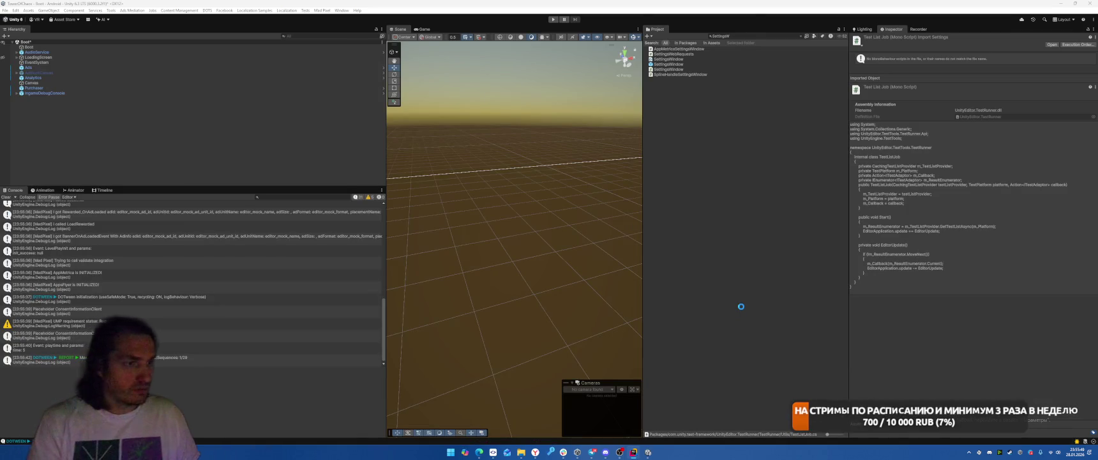
key(alt+Tab)
key(alt+Tab)
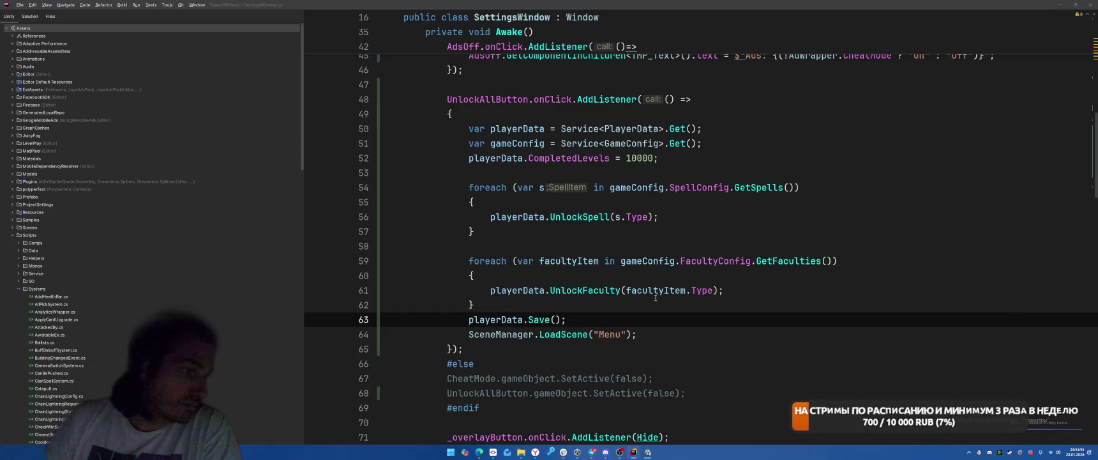
Retest in play mode by pressing Unlock All in the settings popup.
click(641, 318)
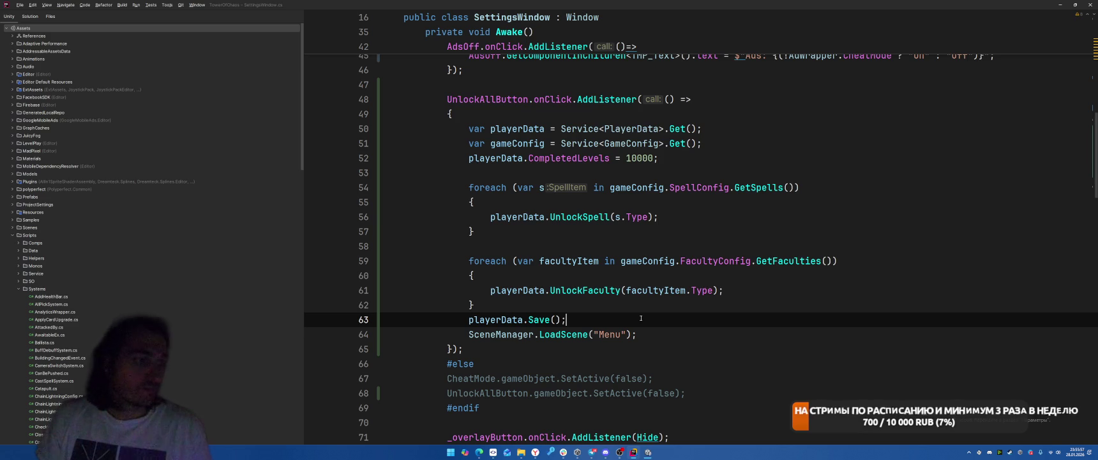
key(alt+Tab)
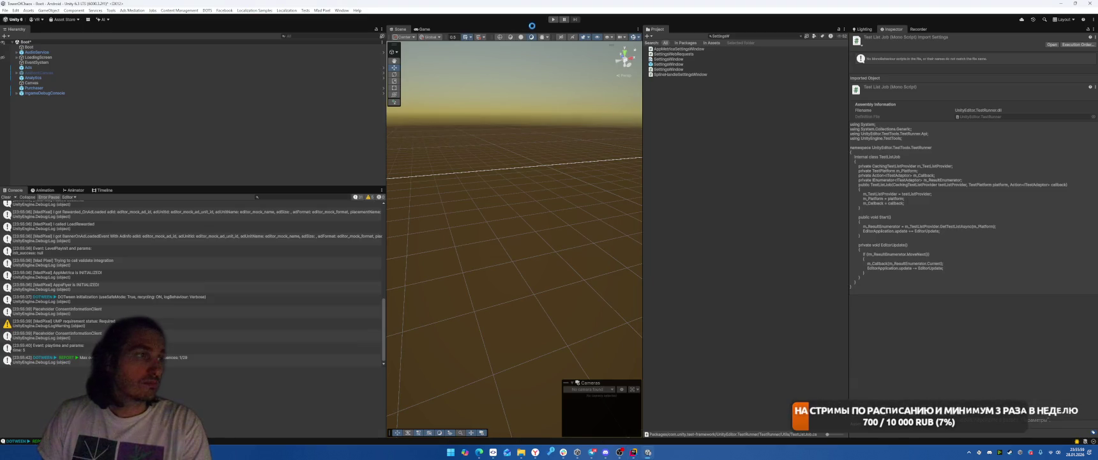
click(553, 19)
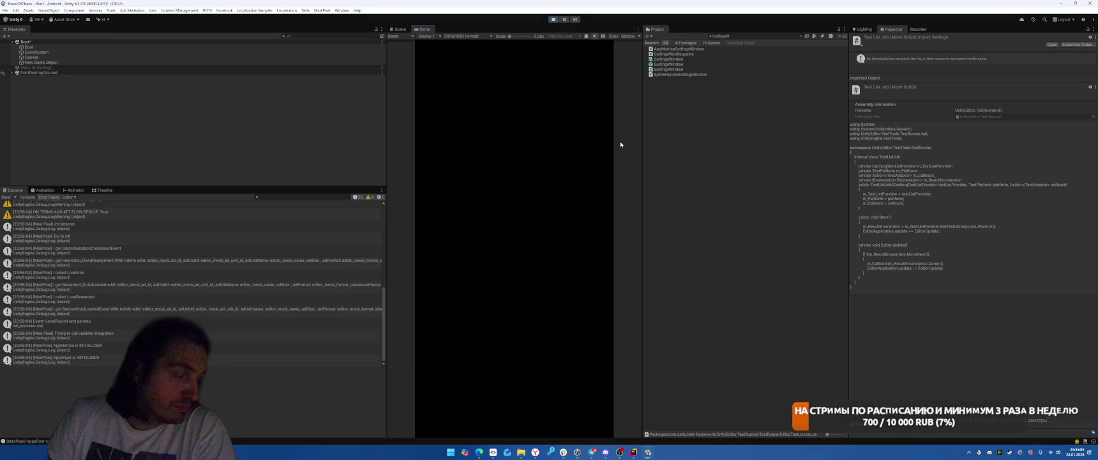
click(594, 50)
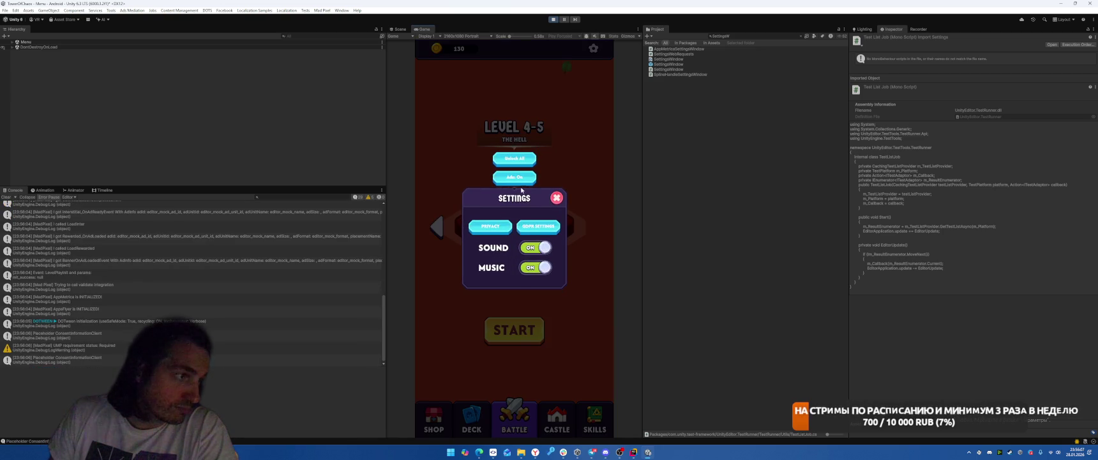
click(557, 188)
Check the DECK, BATTLE, CASTLE and SKILLS screens for unlocked content, then stop play mode.
click(472, 416)
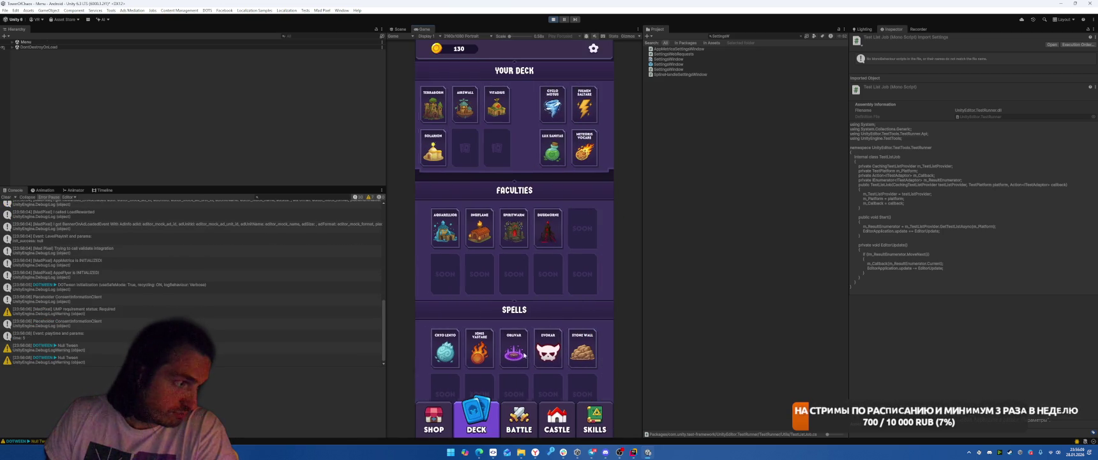
scroll(569, 243, down, 1)
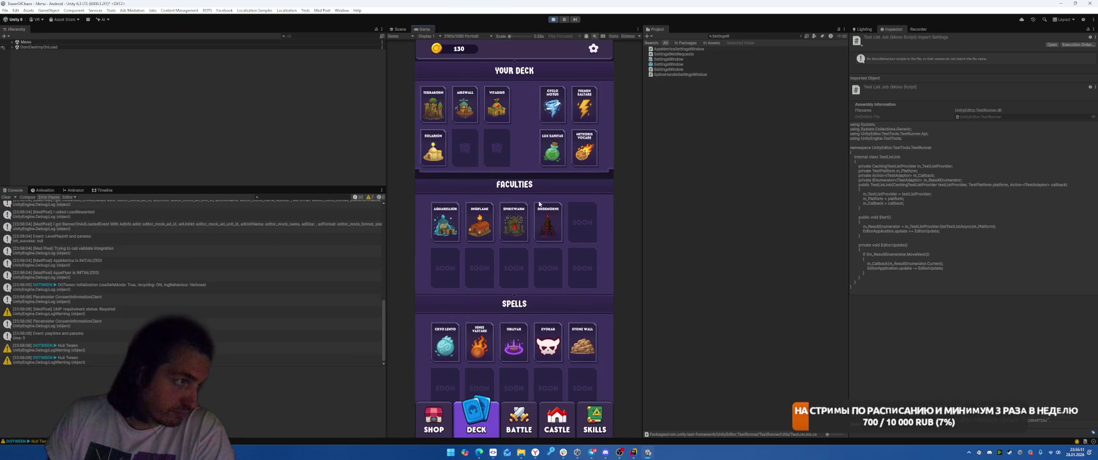
click(518, 419)
click(557, 418)
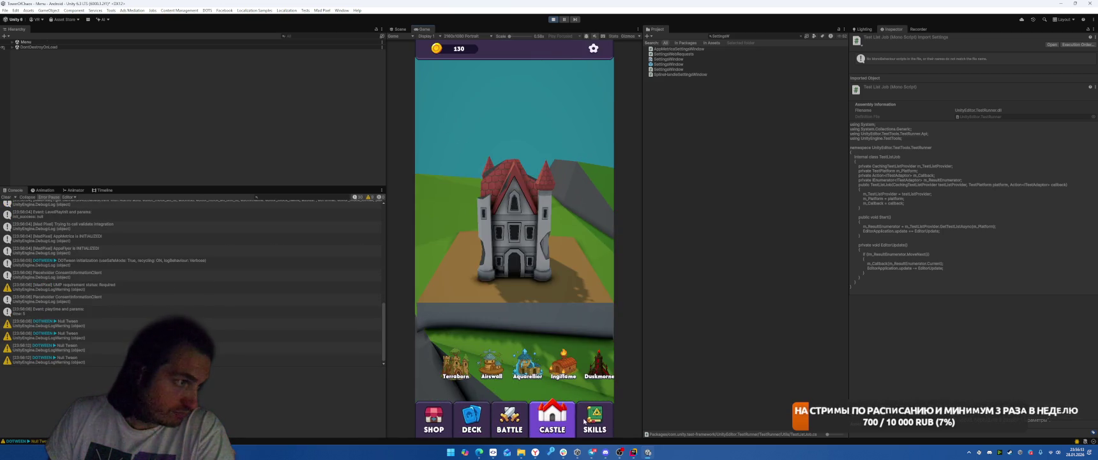
click(590, 418)
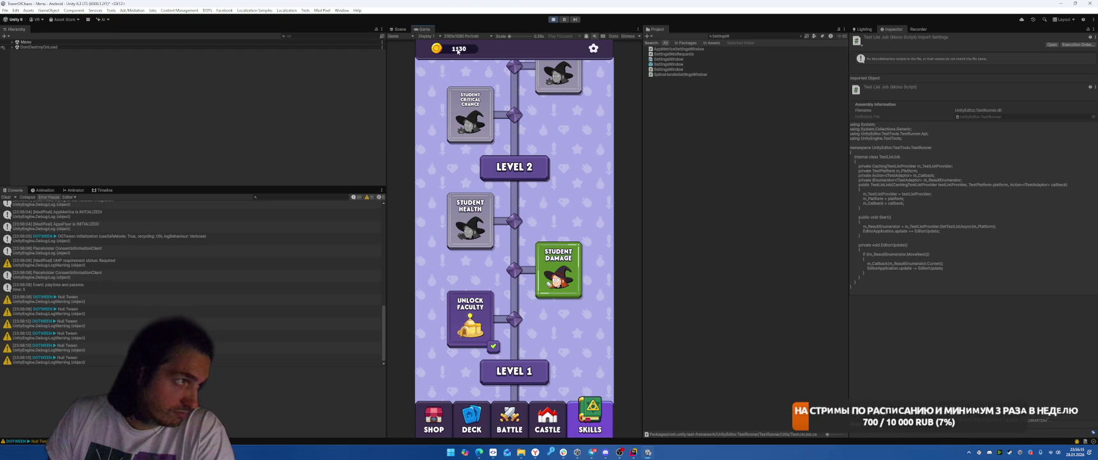
click(554, 19)
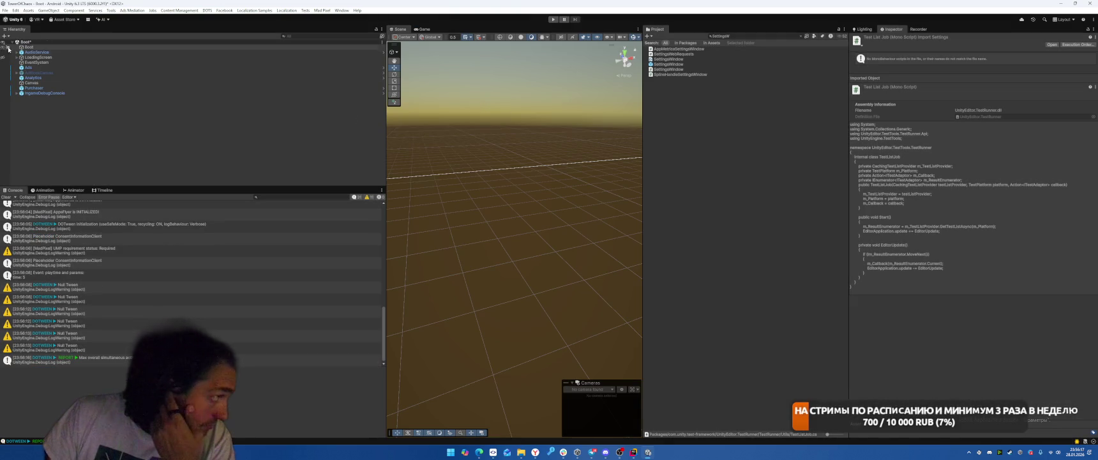
Build the Android player from Build Profiles, overwriting the existing APK file.
click(5, 11)
click(23, 90)
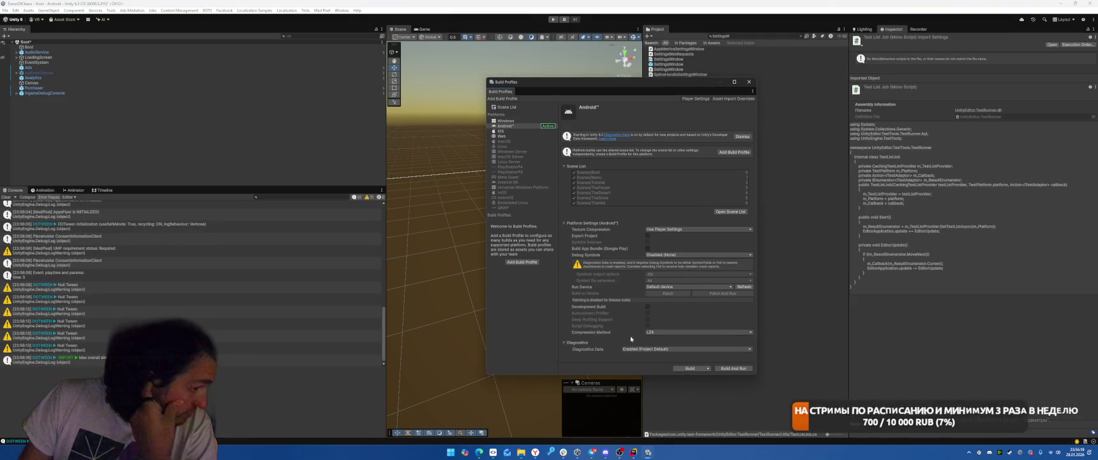
click(689, 369)
click(329, 232)
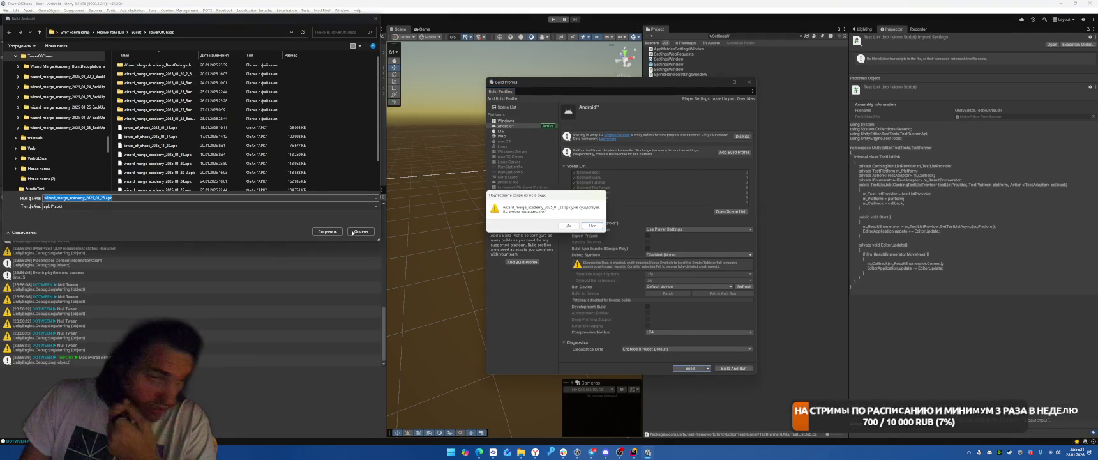
click(567, 225)
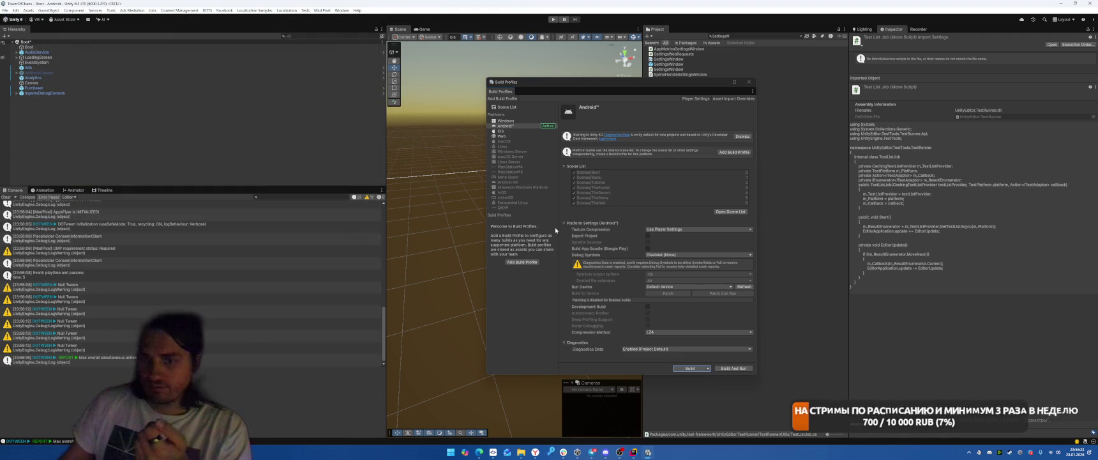